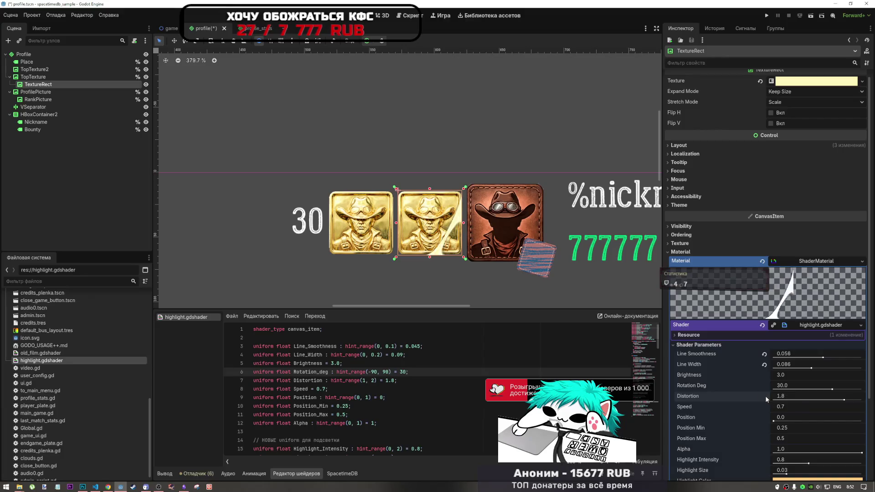
Set the highlight Speed to 1.0, then try moving Position and reset it to 0.0
drag(782, 409, 782, 409)
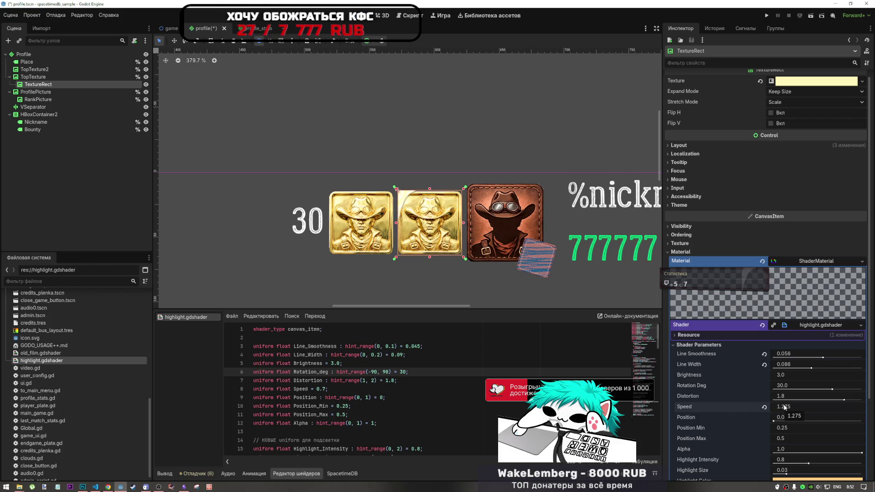
text(1)
key(Return)
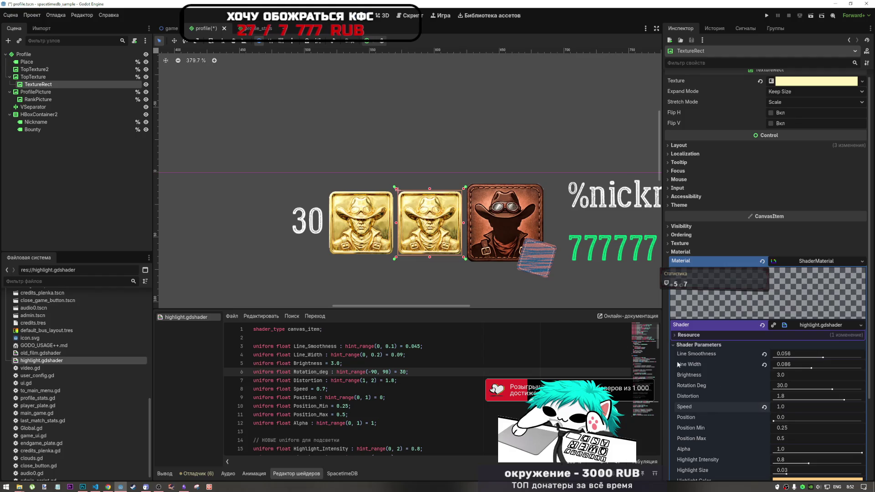
scroll(400, 228, down, 2)
scroll(400, 227, down, 1)
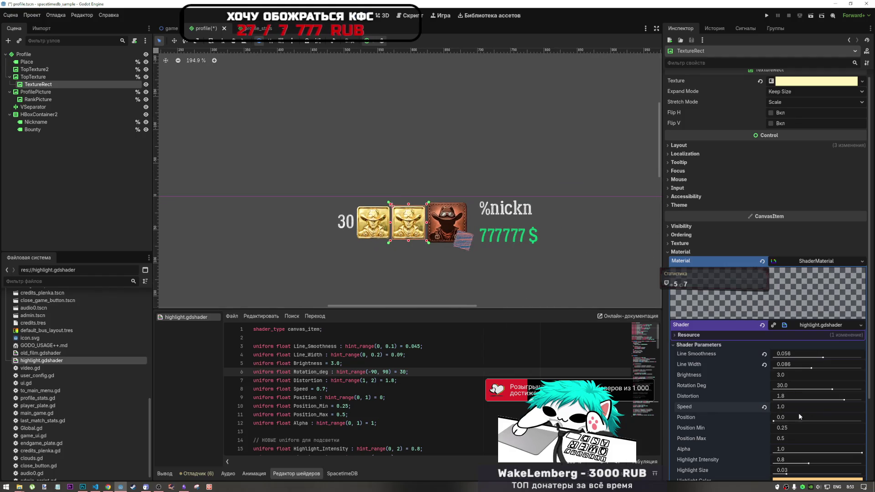
scroll(781, 410, down, 3)
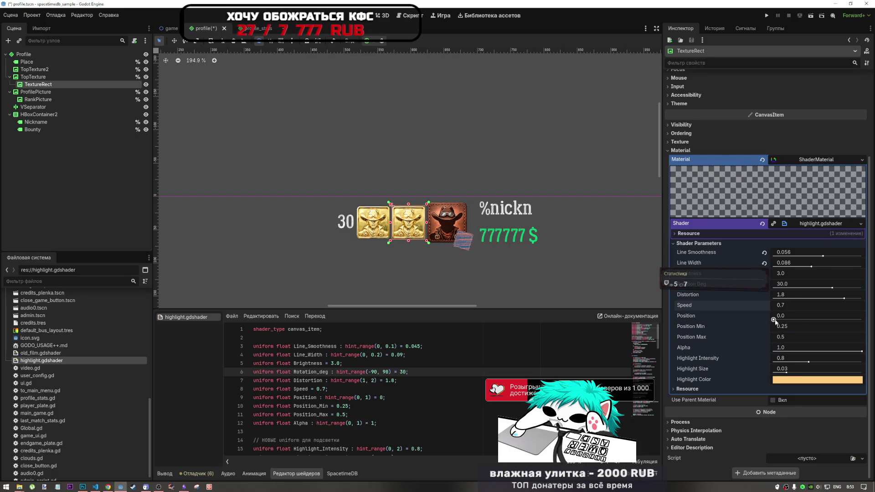
drag(775, 321, 870, 322)
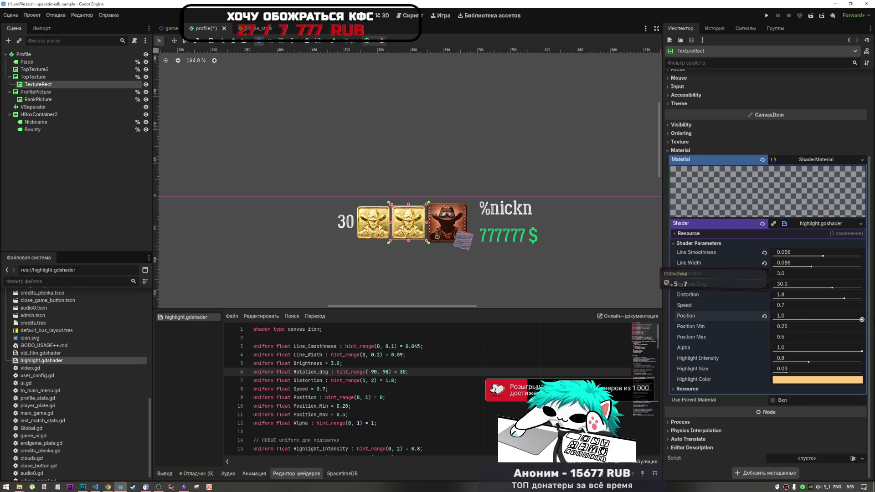
click(764, 317)
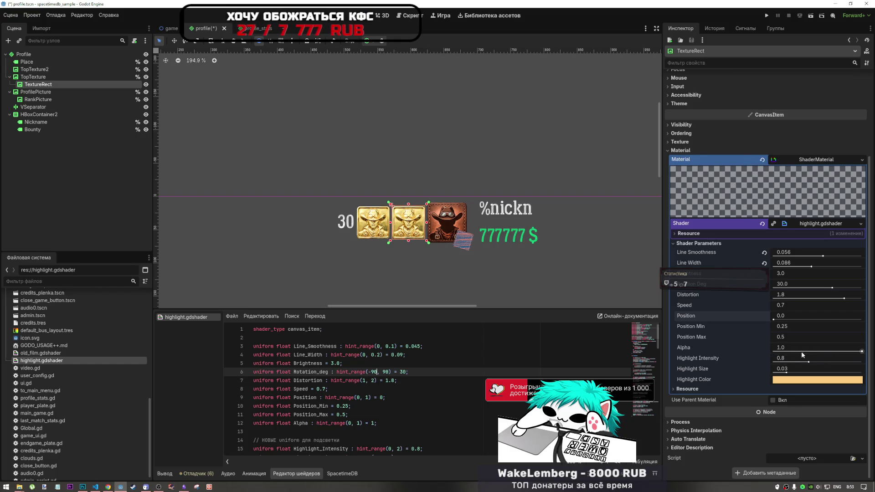
Lower Alpha, raise Highlight Intensity to 2.0, then adjust Highlight Size and Highlight Color
mouse_move(861, 351)
mouse_down()
mouse_move(796, 351)
mouse_move(816, 353)
mouse_up()
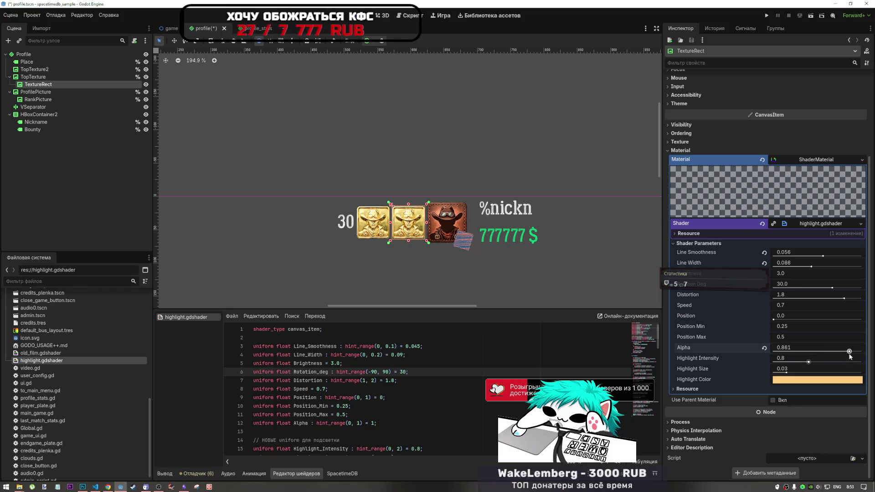
drag(810, 362, 852, 363)
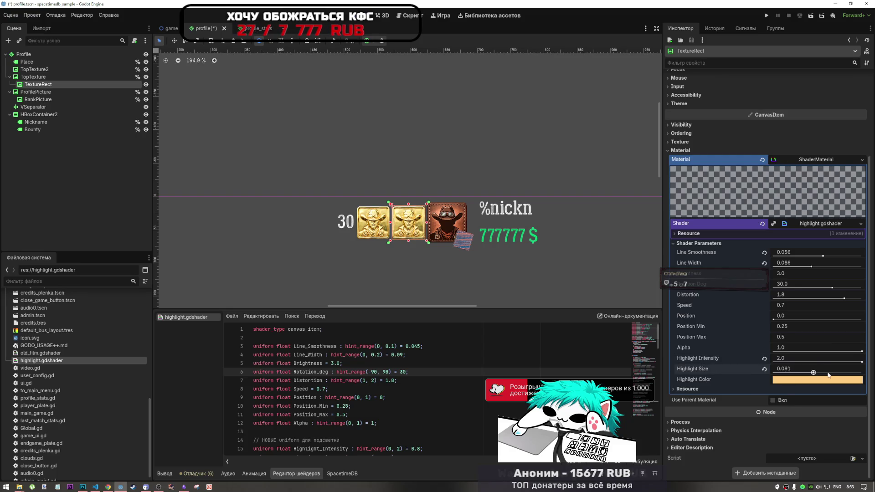
drag(787, 373, 830, 373)
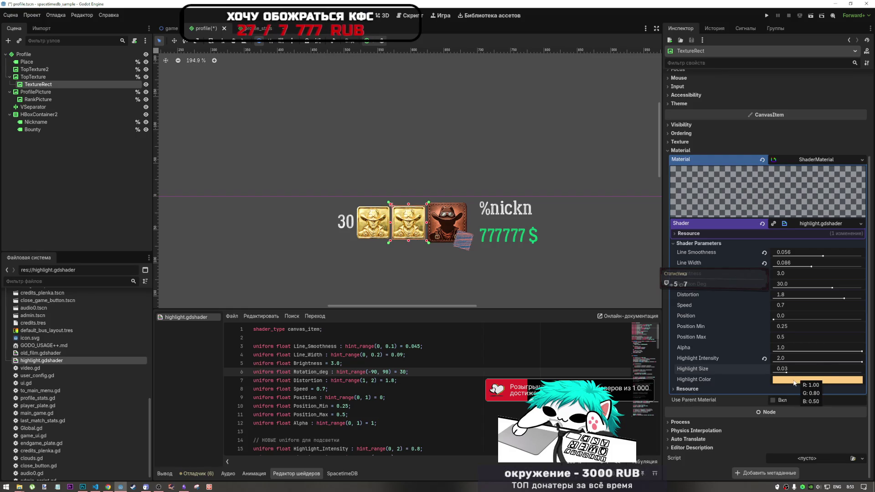
click(793, 380)
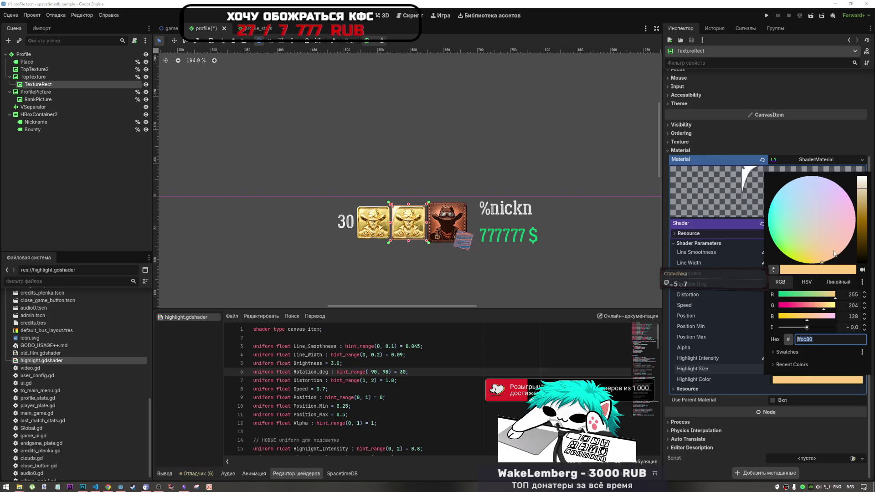
drag(835, 253, 854, 173)
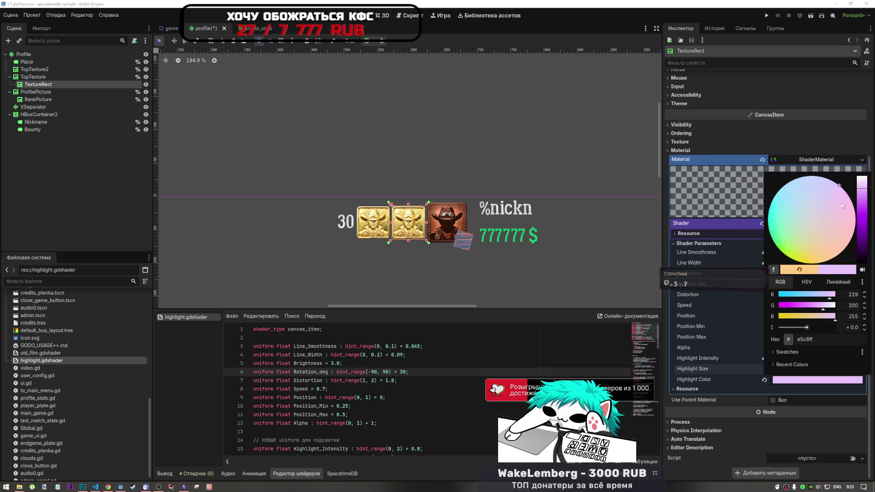
click(861, 179)
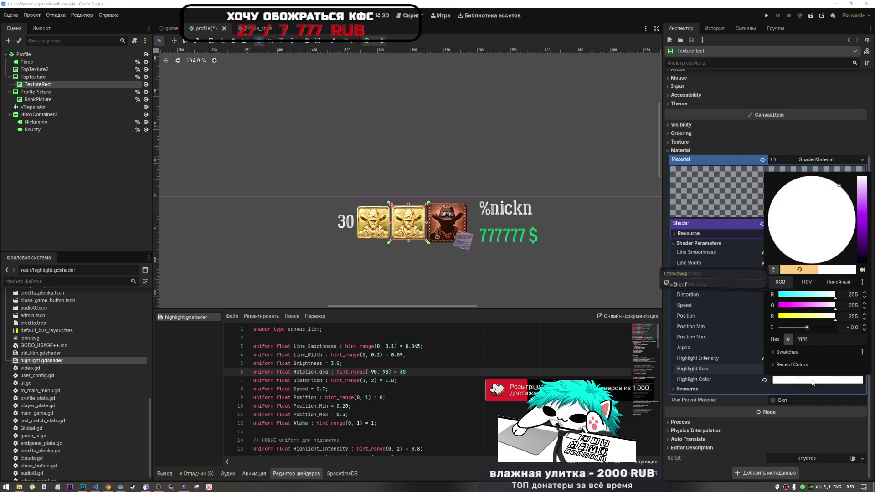
click(797, 382)
click(776, 380)
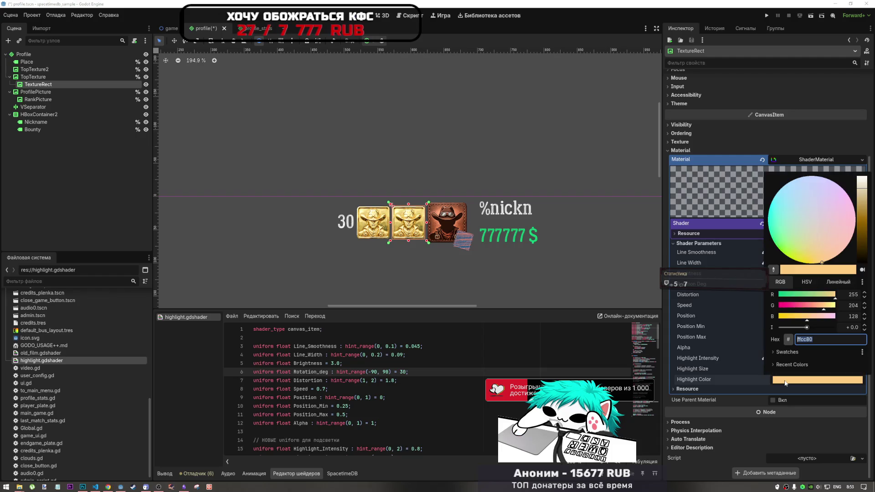
click(784, 381)
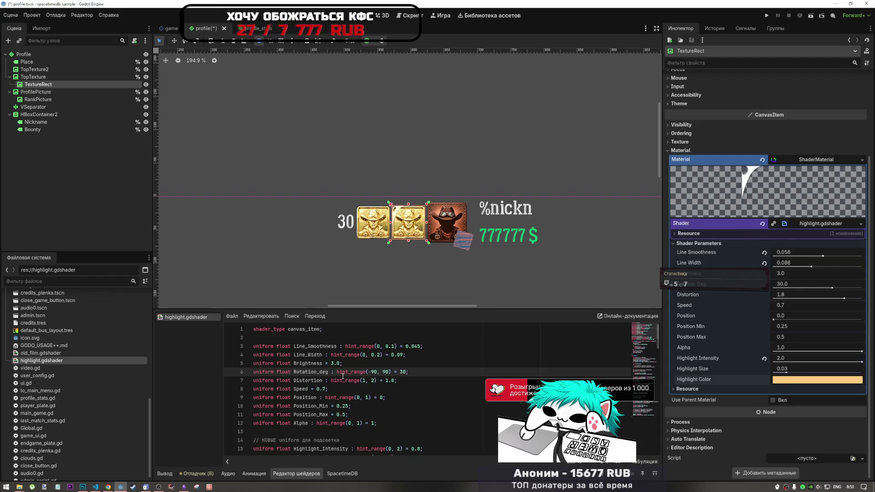
scroll(351, 377, down, 5)
scroll(351, 377, up, 5)
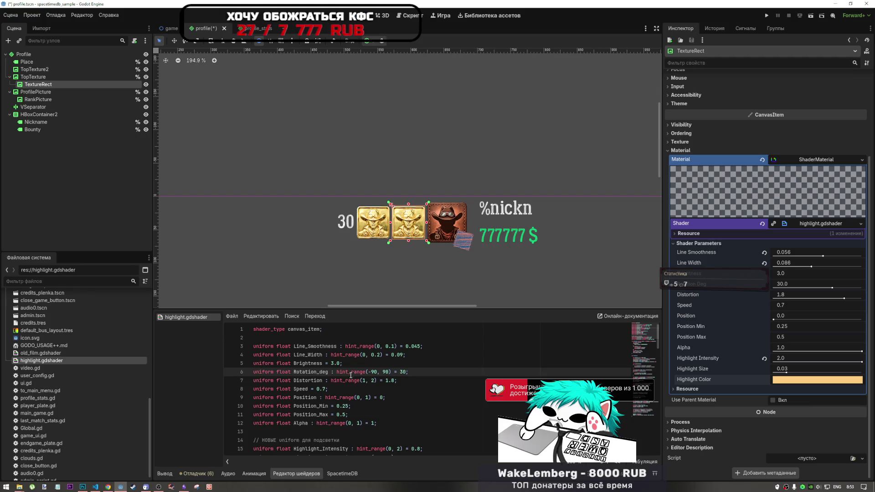
click(783, 381)
click(783, 381)
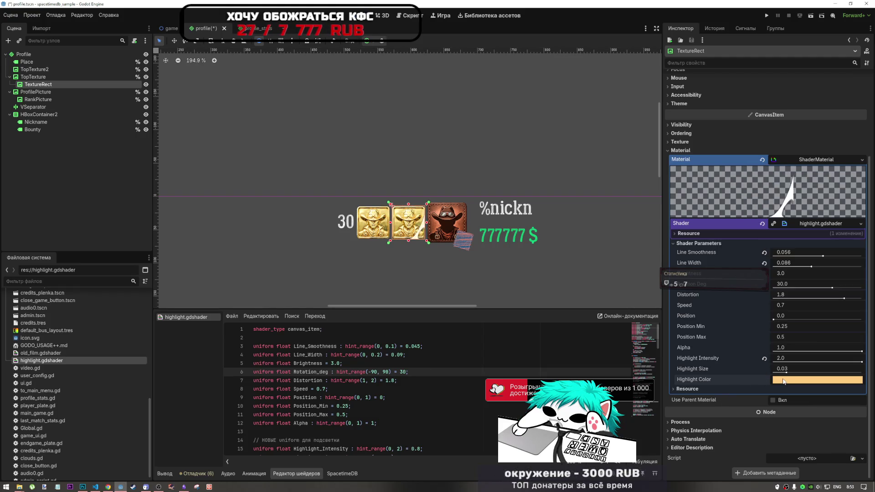
click(783, 381)
click(783, 380)
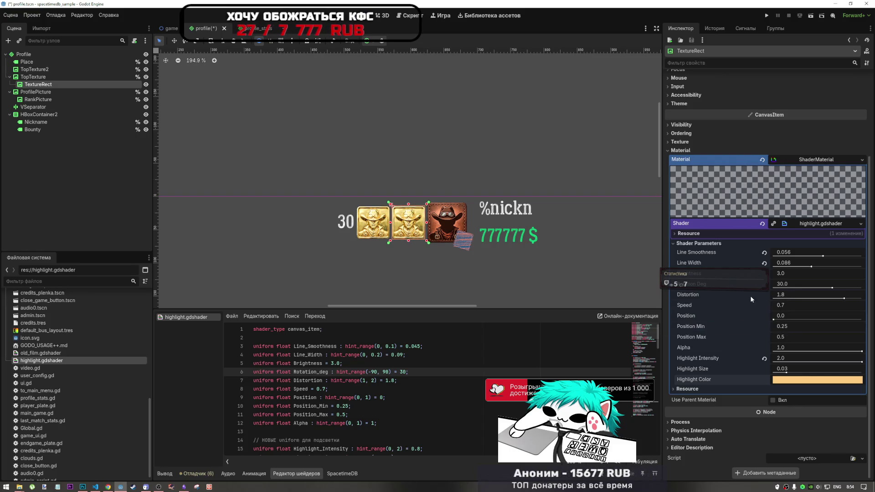
scroll(475, 229, down, 4)
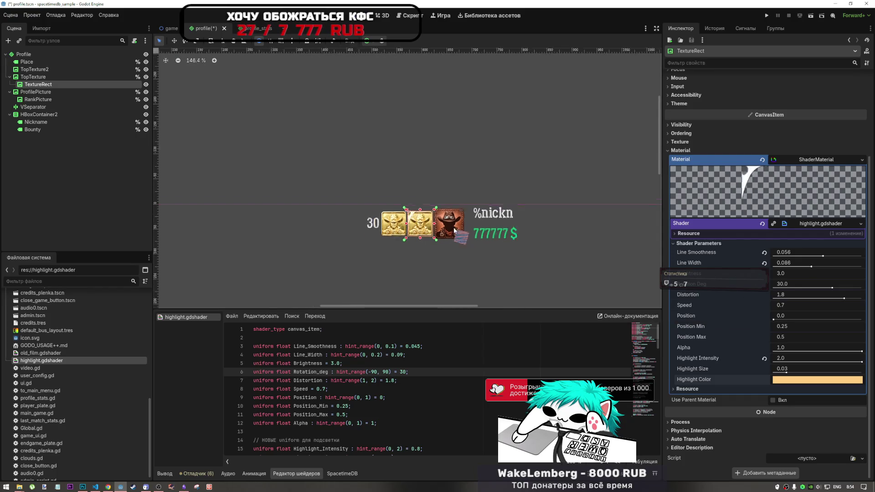
scroll(465, 228, up, 5)
scroll(464, 229, down, 4)
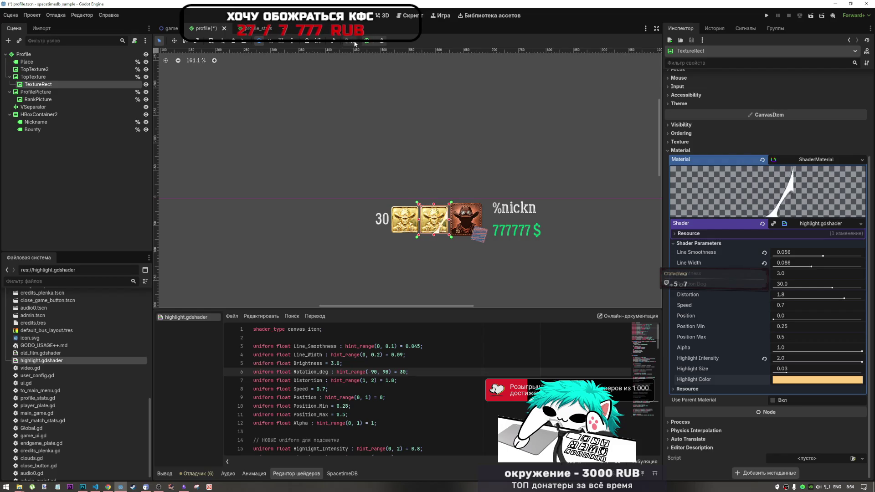
click(291, 40)
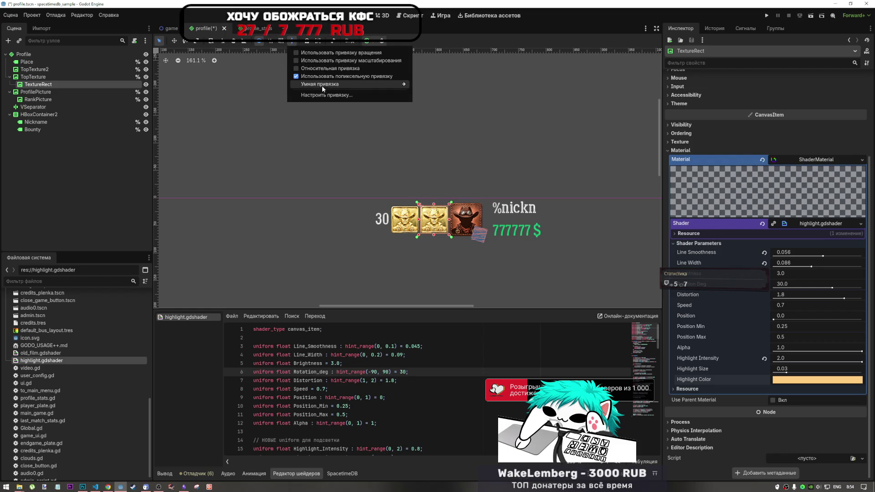
click(336, 41)
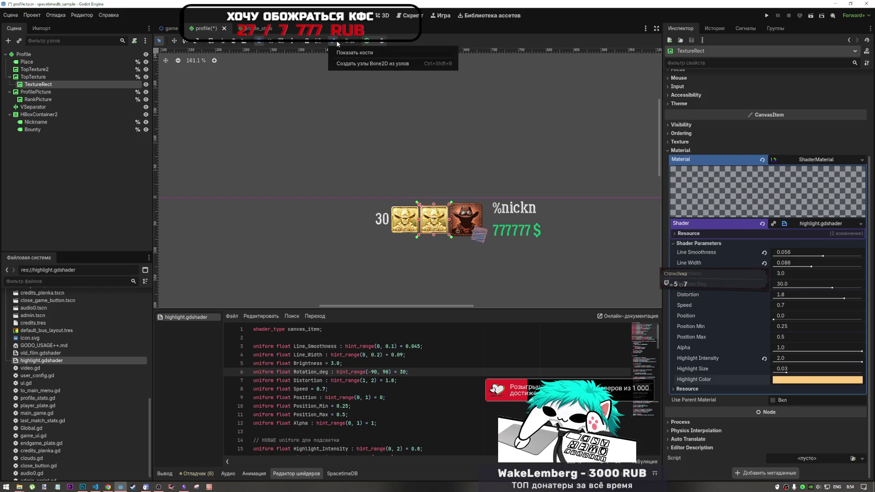
click(350, 41)
mouse_move(440, 52)
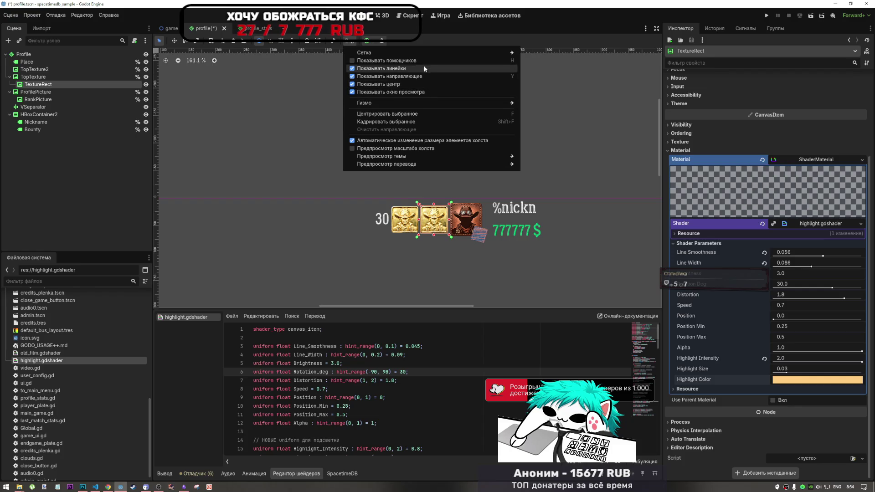
mouse_move(292, 43)
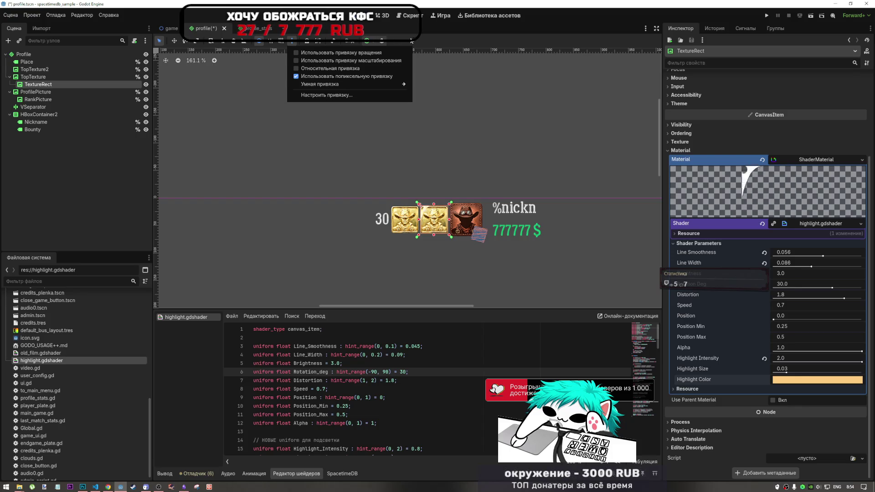
scroll(281, 132, down, 3)
scroll(416, 163, down, 2)
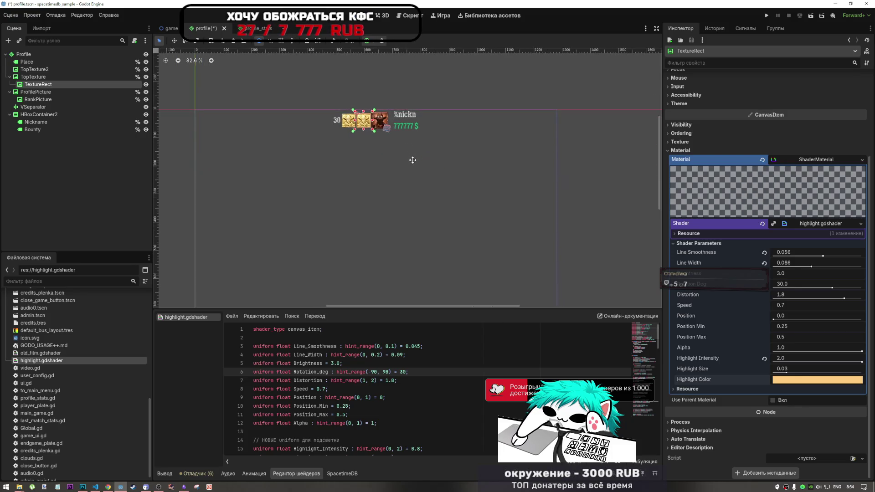
scroll(430, 220, up, 2)
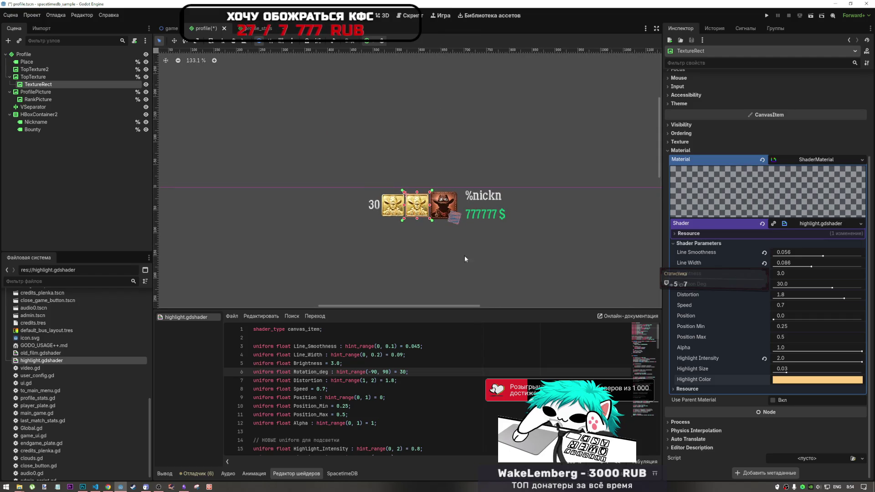
scroll(393, 259, right, 3)
scroll(392, 262, left, 2)
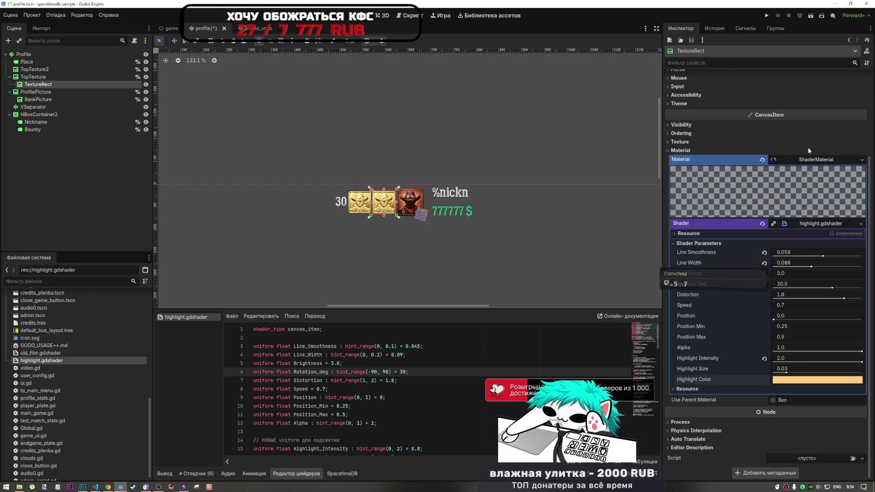
click(803, 159)
click(792, 89)
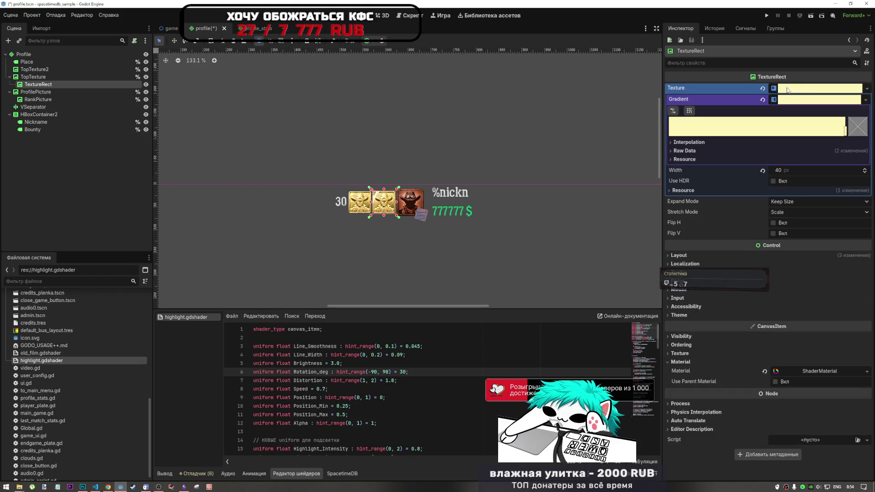
click(762, 88)
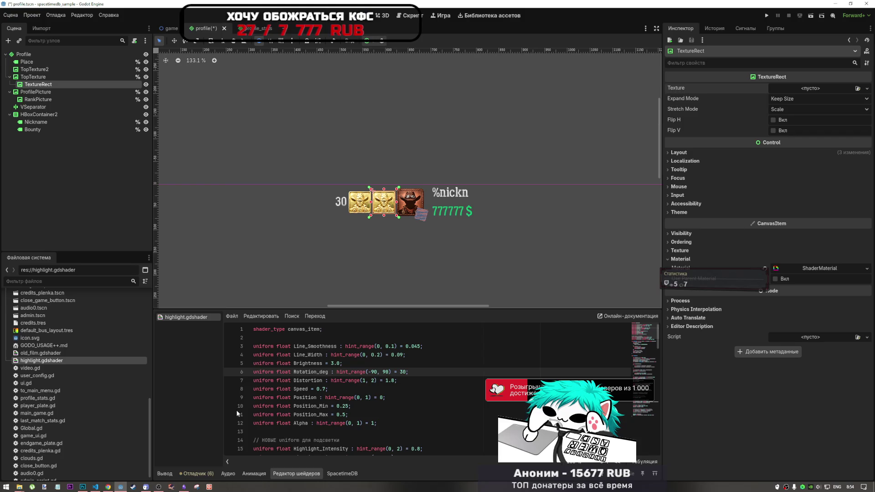
mouse_move(158, 486)
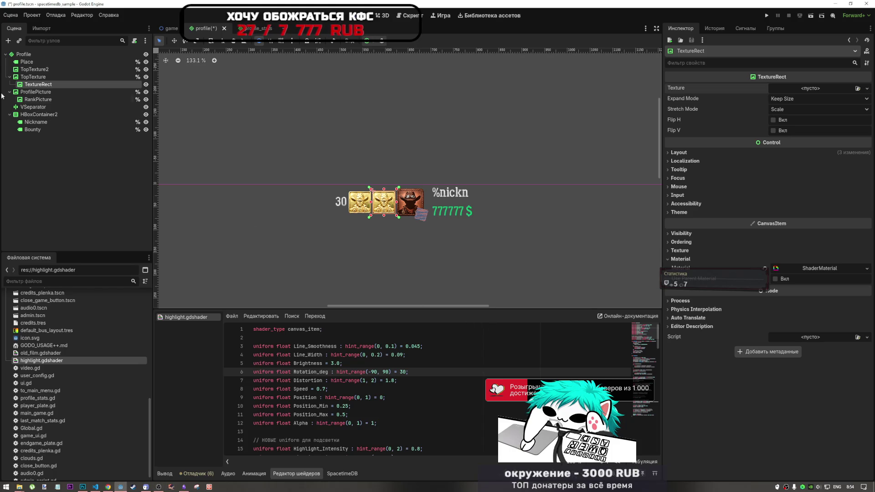
click(32, 76)
click(38, 84)
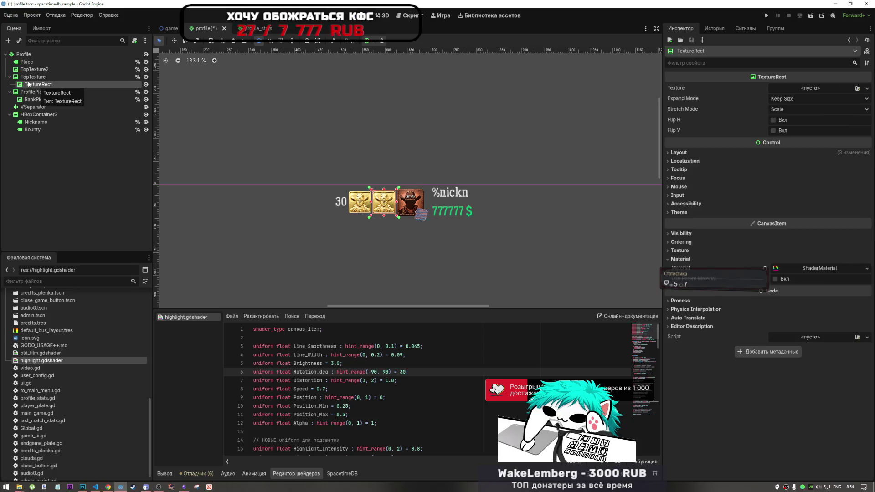
click(29, 77)
click(31, 83)
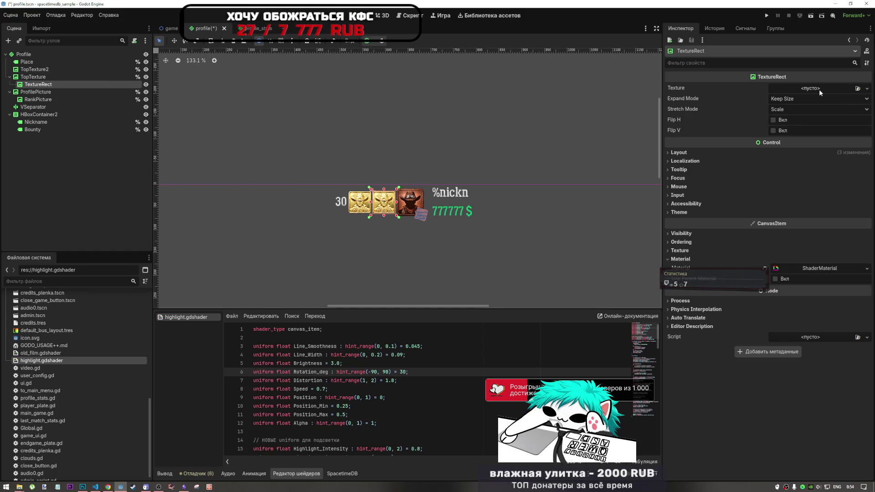
click(35, 70)
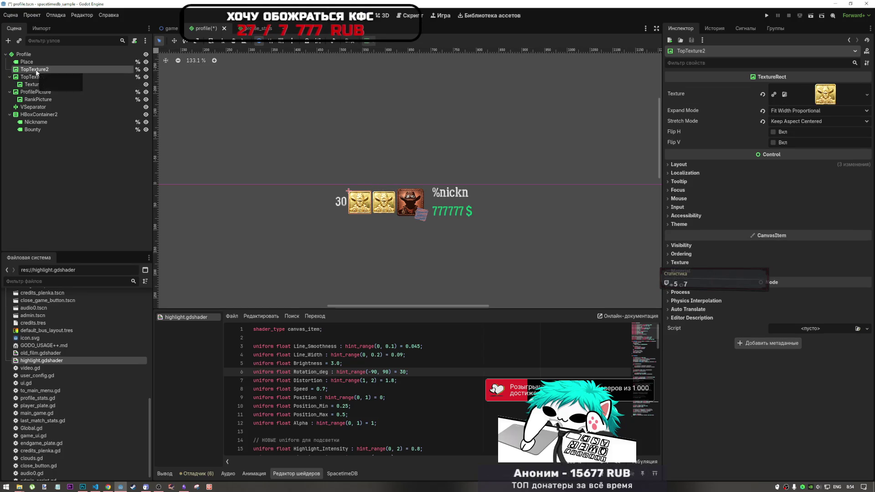
click(34, 77)
click(41, 85)
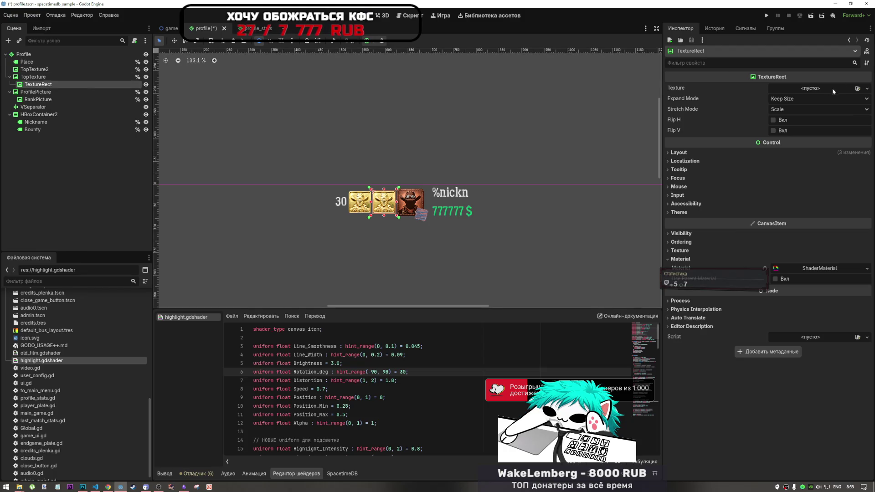
scroll(39, 383, up, 10)
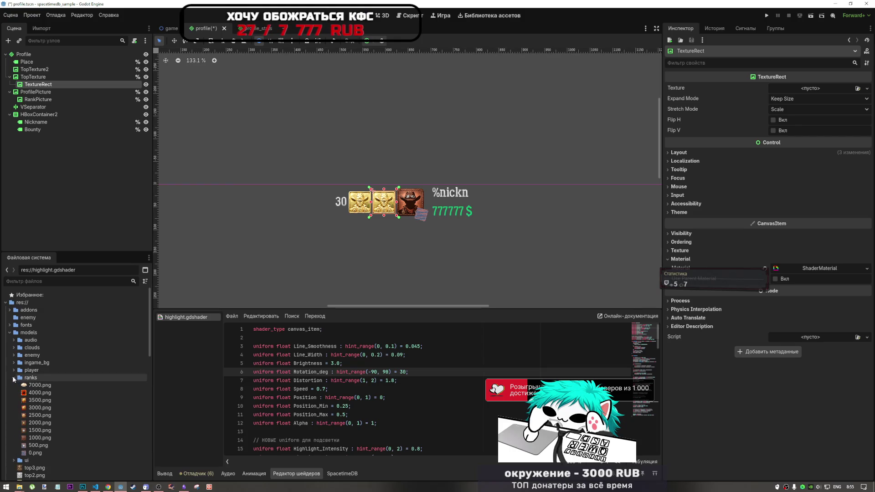
Assign top1.png as the TextureRect's texture
mouse_move(20, 408)
mouse_down()
mouse_move(29, 409)
mouse_move(33, 377)
mouse_move(811, 87)
mouse_up()
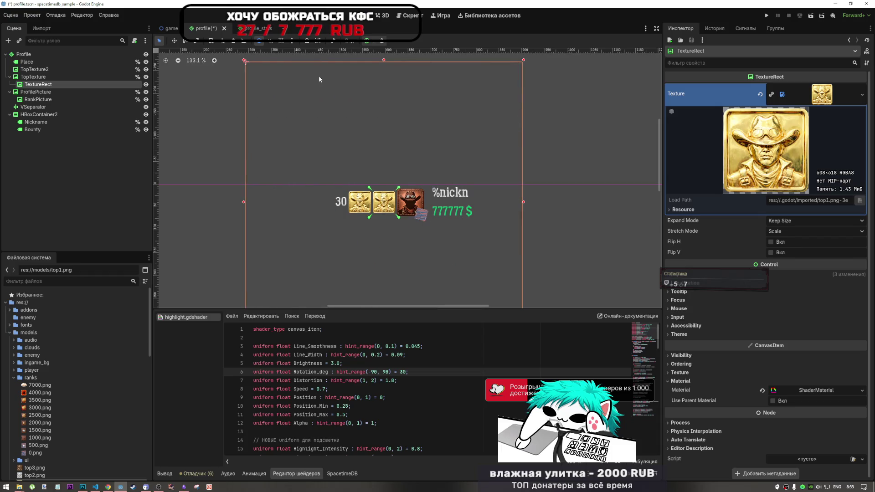
click(370, 42)
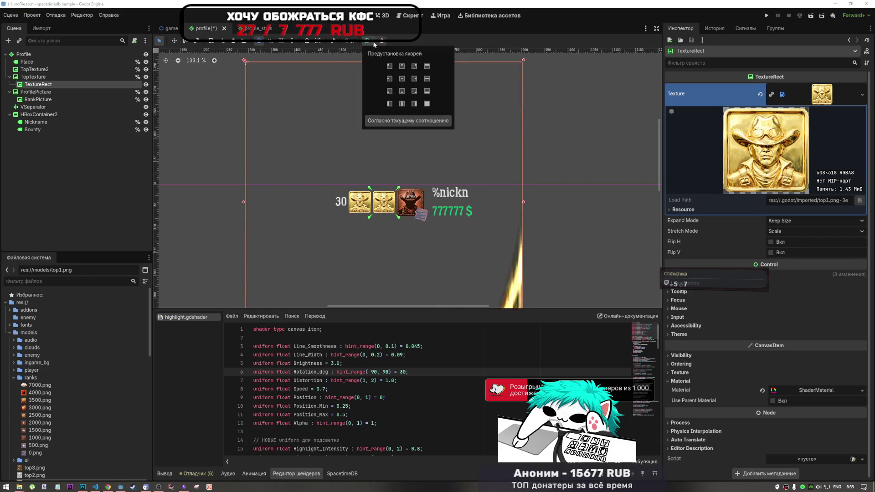
click(371, 42)
click(374, 42)
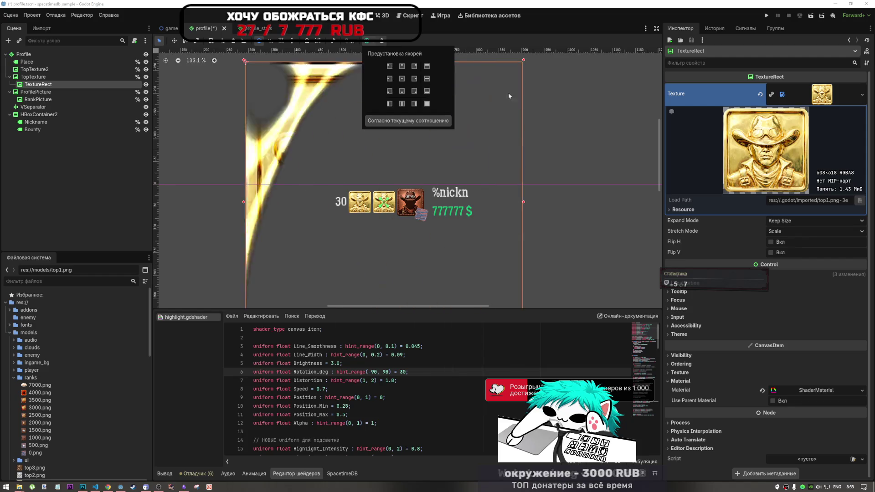
Set the TextureRect's Stretch Mode to Keep Aspect Centered and Expand Mode to Ignore Size
click(822, 94)
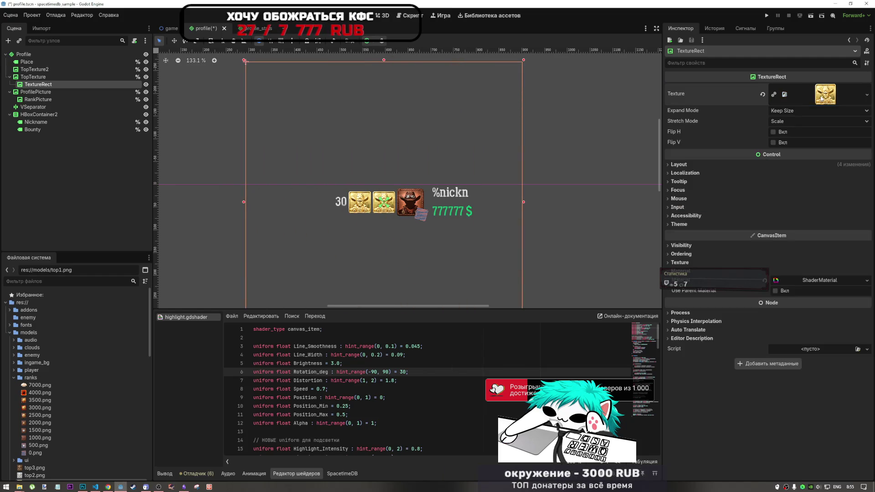
click(787, 114)
click(804, 146)
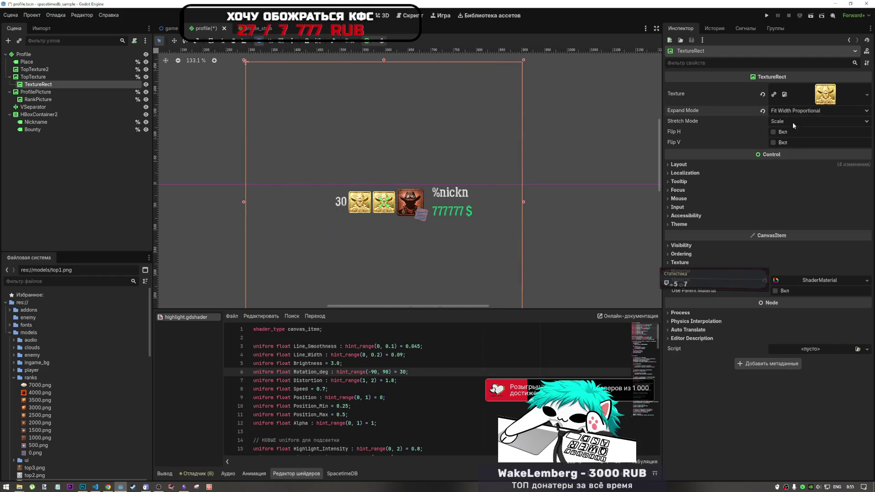
click(762, 111)
click(788, 122)
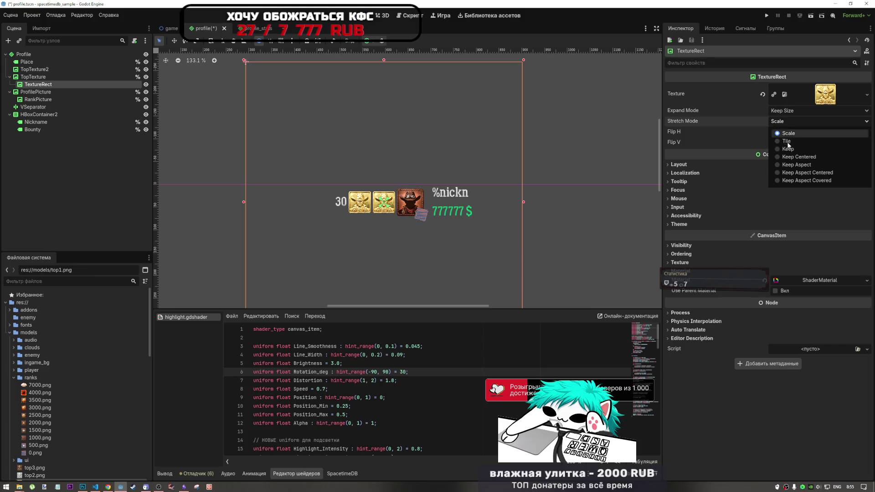
click(788, 147)
click(788, 123)
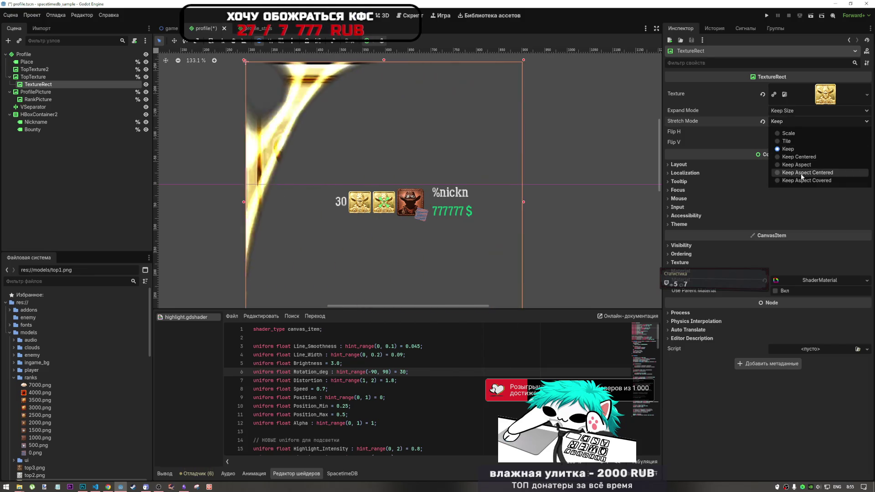
click(795, 173)
click(367, 40)
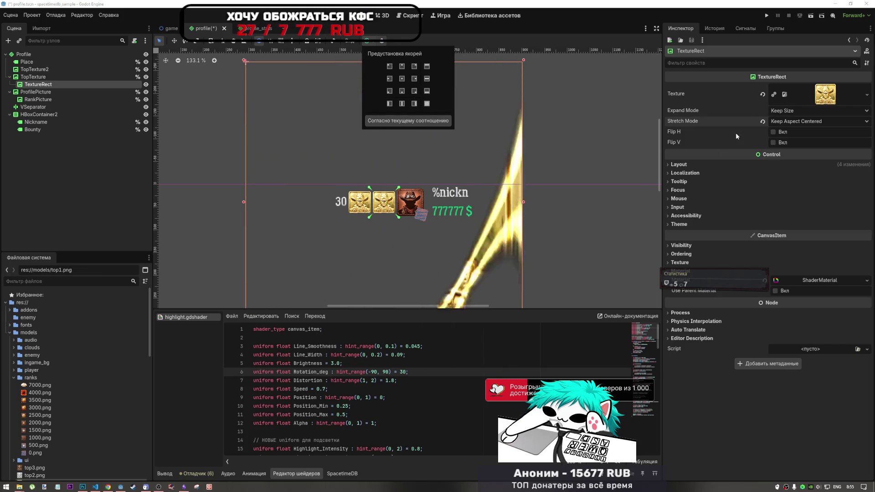
click(793, 111)
click(789, 131)
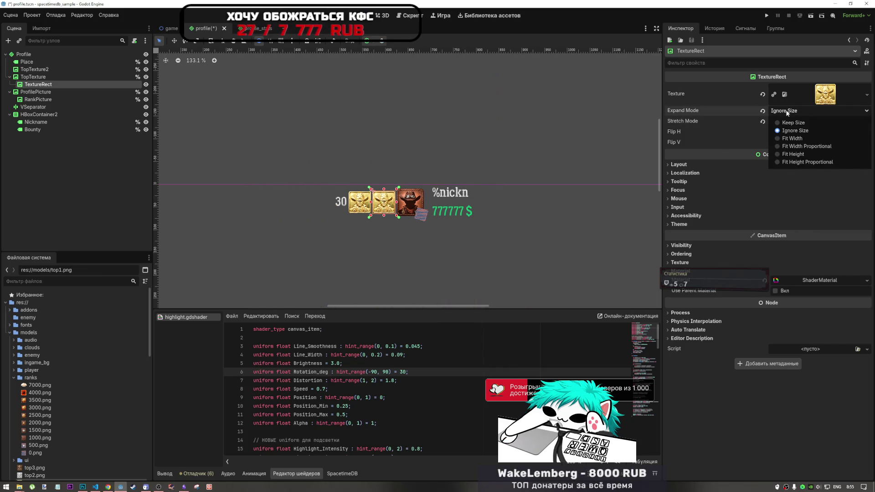
Check the TopTexture node, then reselect the TextureRect
scroll(390, 179, up, 10)
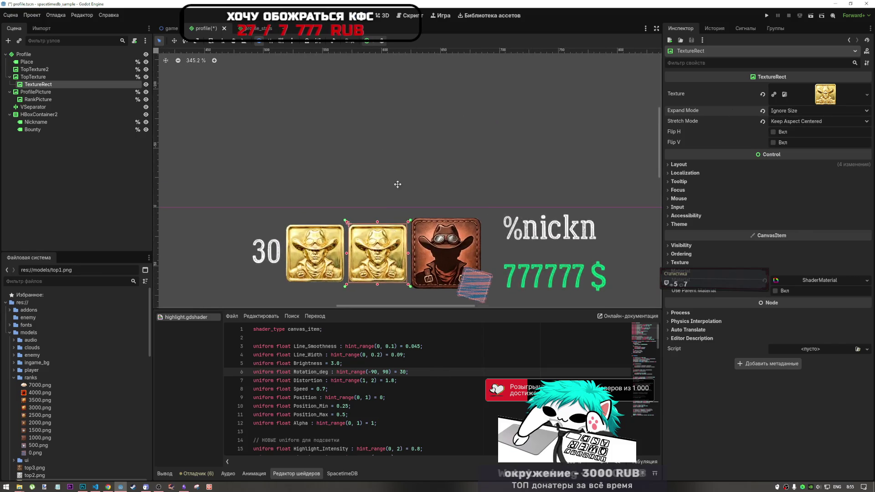
scroll(399, 172, up, 6)
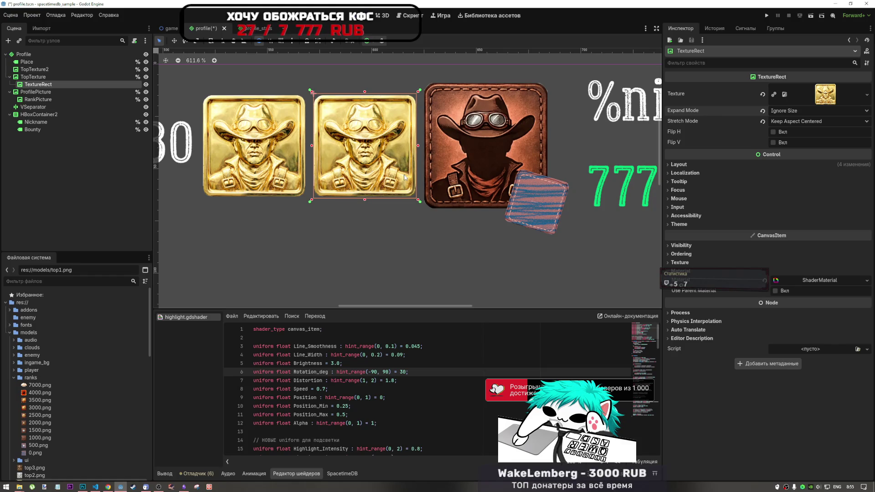
click(44, 76)
click(413, 146)
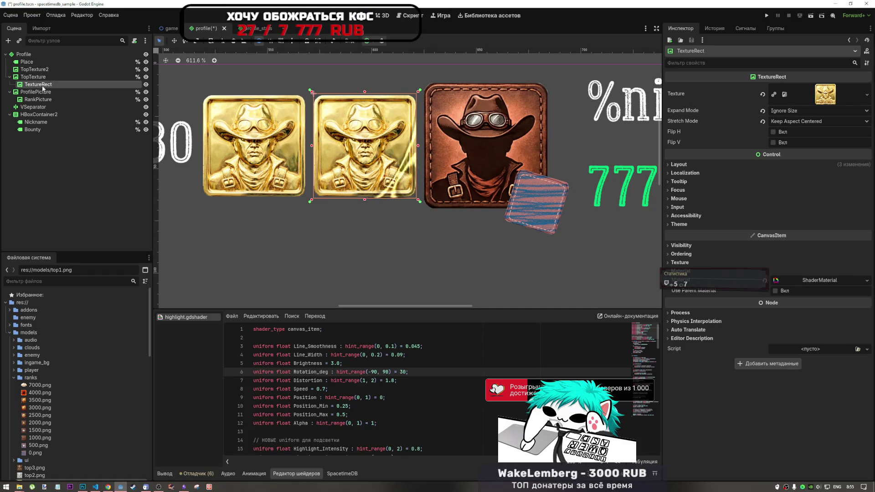
scroll(413, 146, up, 2)
scroll(422, 158, down, 4)
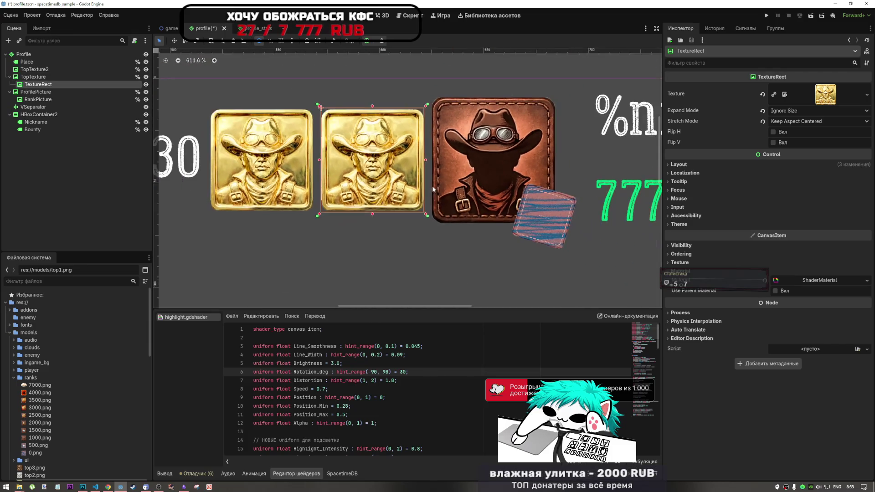
scroll(428, 187, down, 2)
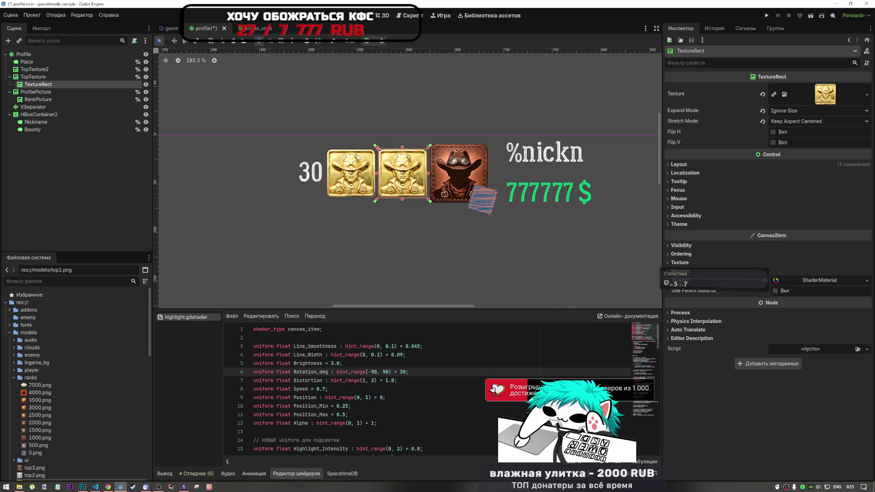
scroll(357, 157, up, 3)
Delete the TopTexture2 node and select TopTexture
click(34, 69)
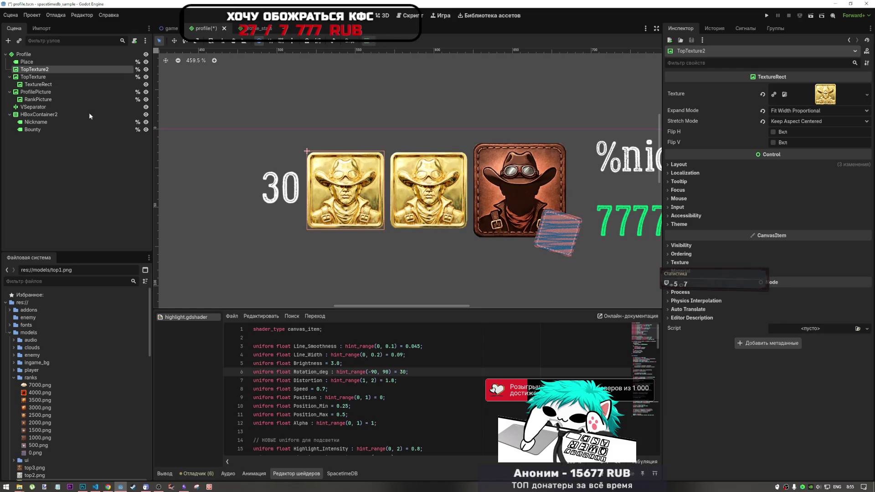
key(Delete)
key(Return)
click(53, 77)
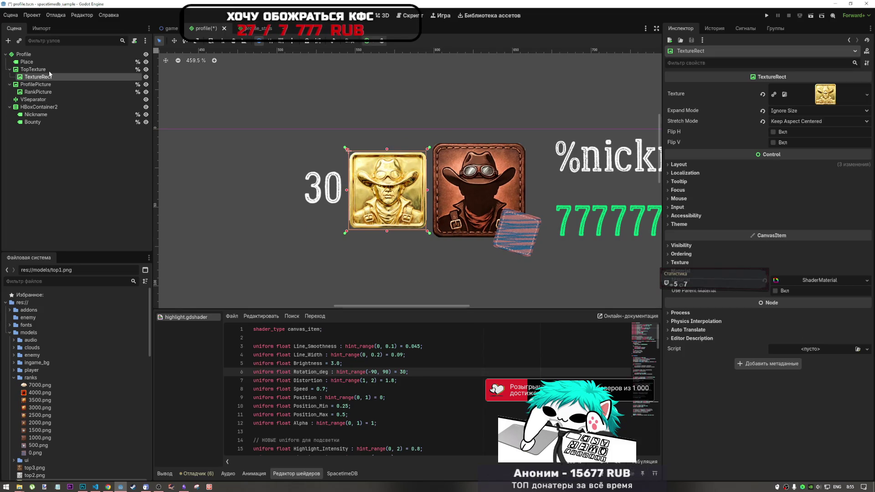
click(49, 72)
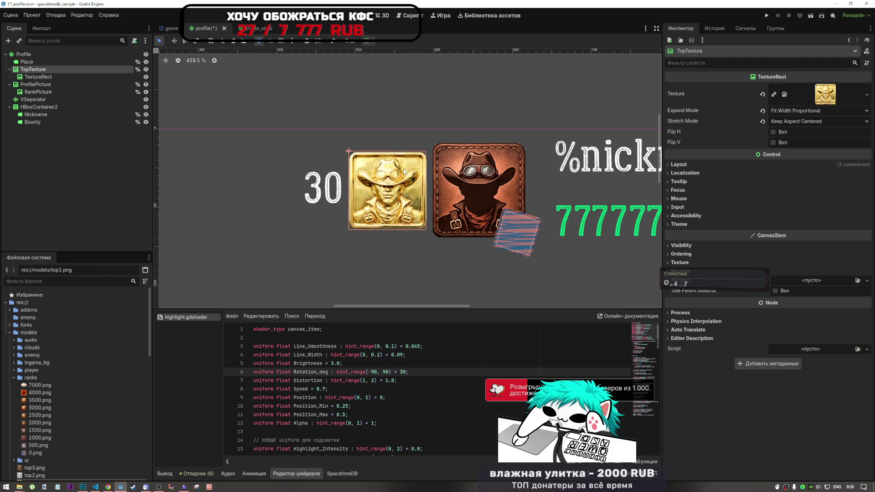
Add an empty line after the first line of the highlight shader
scroll(403, 171, left, 5)
scroll(364, 365, down, 3)
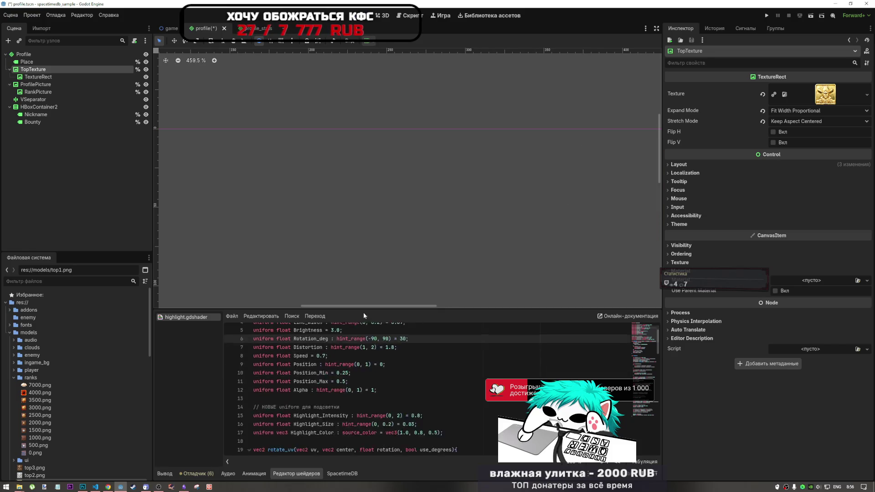
scroll(433, 209, down, 3)
scroll(433, 209, right, 5)
scroll(445, 204, up, 3)
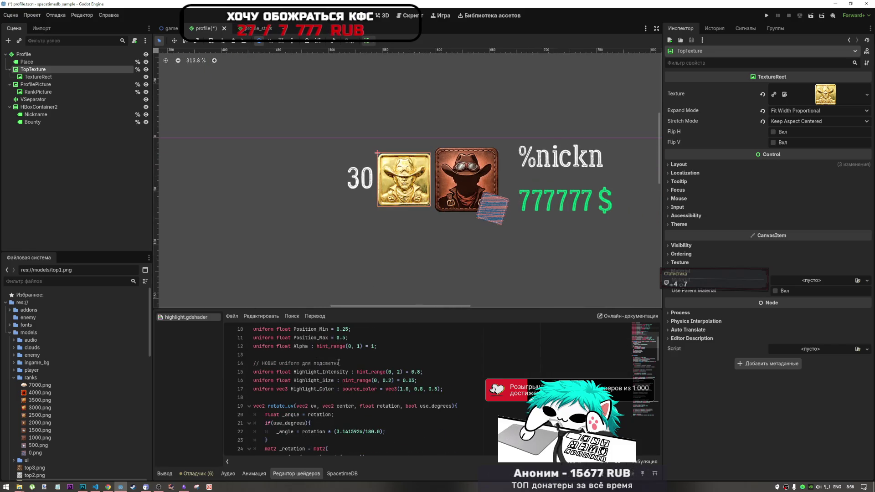
scroll(325, 348, up, 3)
click(325, 329)
key(Return)
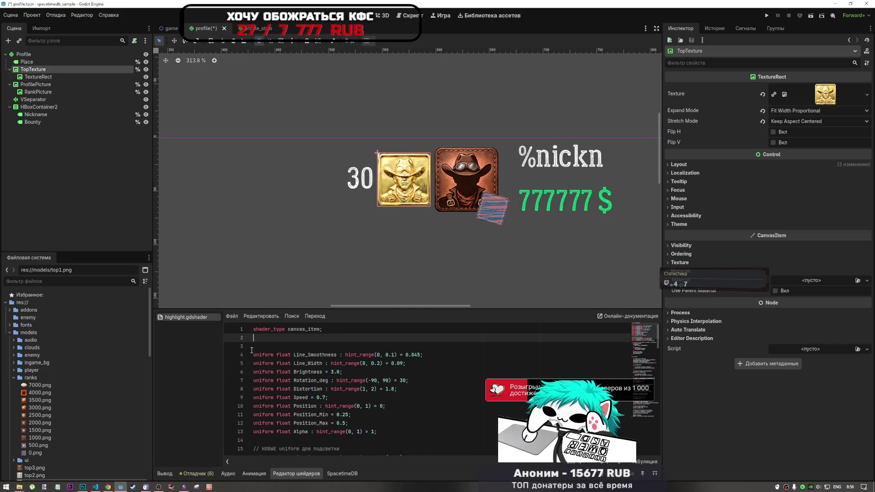
Clear the shader code, undo back to an earlier draft, and select line 2's render_mode text
key(ctrl+a)
key(ctrl+c)
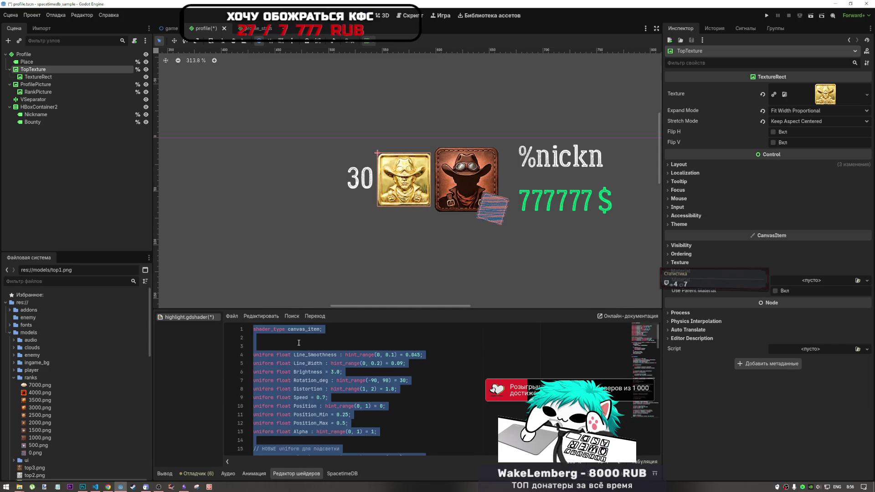
key(Delete)
key(ctrl+z)
key(ctrl+z)
key(ctrl+z)
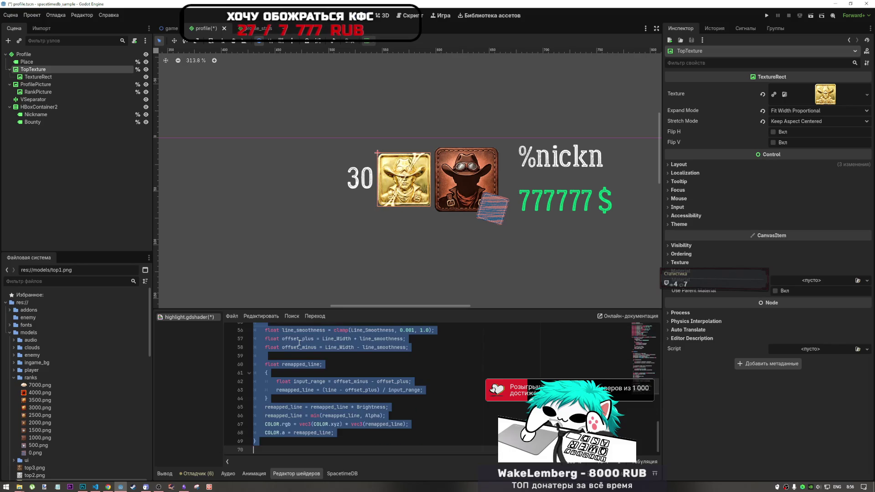
scroll(345, 343, up, 4)
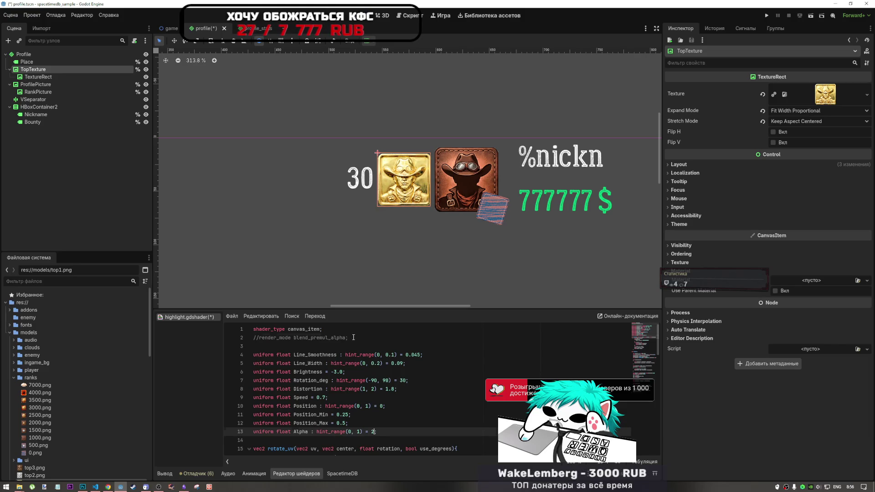
mouse_move(354, 338)
mouse_down()
mouse_move(266, 338)
mouse_move(273, 232)
mouse_up()
click(423, 16)
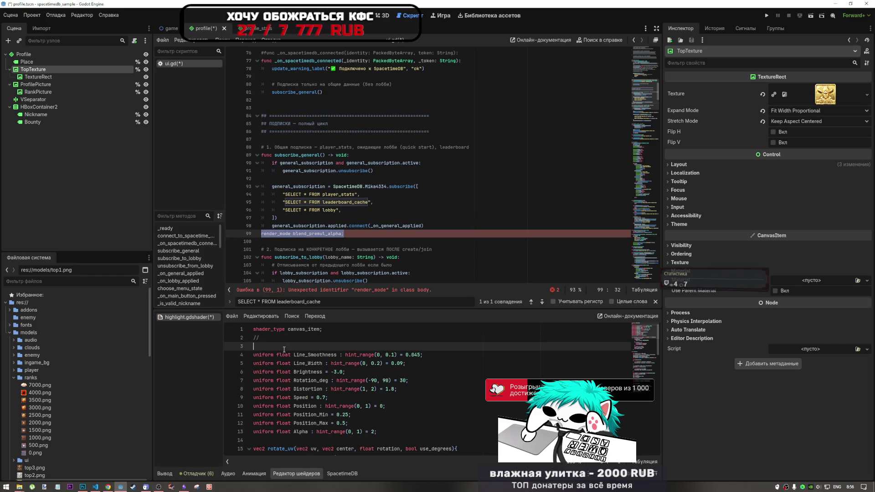
Restore the render_mode text and paste in the newer version of the shader code
key(ctrl+a)
key(ctrl+z)
key(ctrl+a)
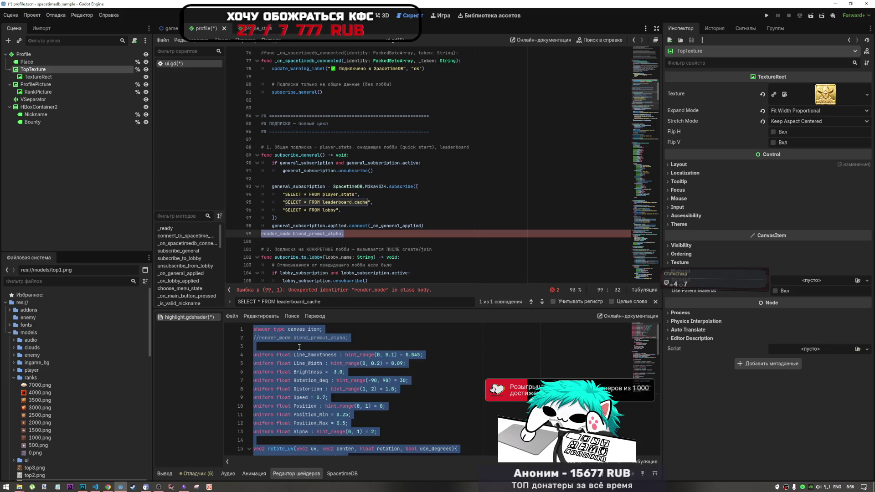
key(ctrl+v)
Move the stray render_mode line from ui.gd onto shader line 2 and save everything
scroll(337, 349, up, 10)
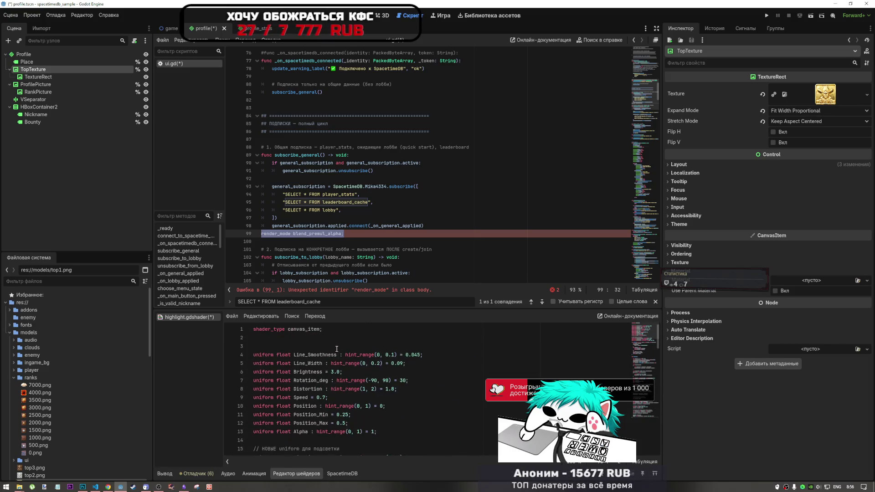
drag(345, 234, 261, 234)
key(ctrl+x)
click(274, 337)
key(ctrl+v)
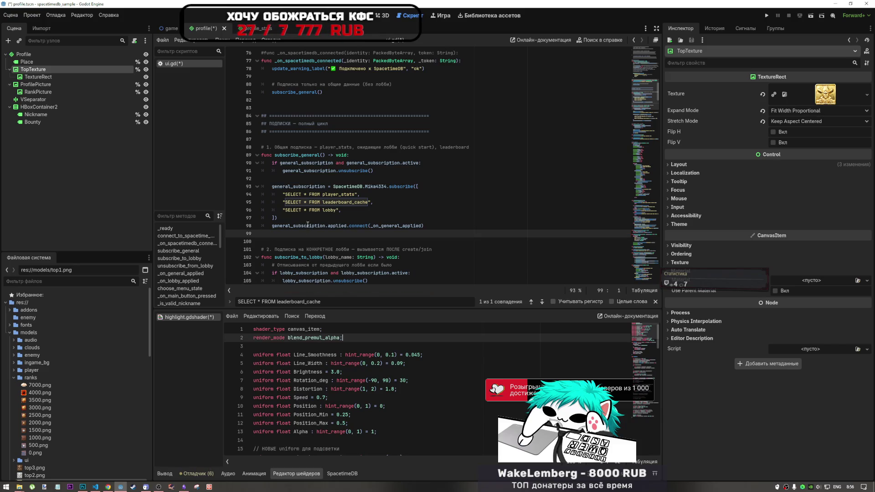
click(274, 235)
key(Up)
key(Up)
key(Up)
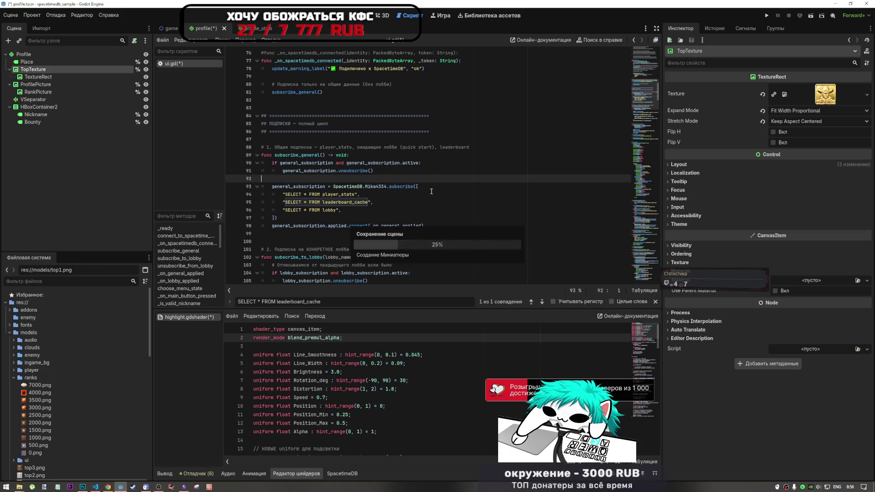
key(ctrl+s)
Inspect the gold badge's shine in the 2D view, then bring up the DeepSeek chat
click(271, 234)
click(337, 210)
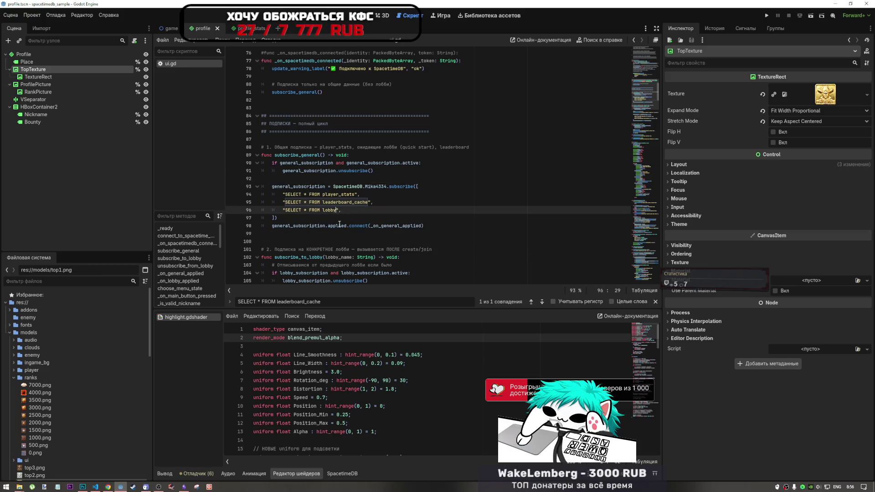
click(368, 20)
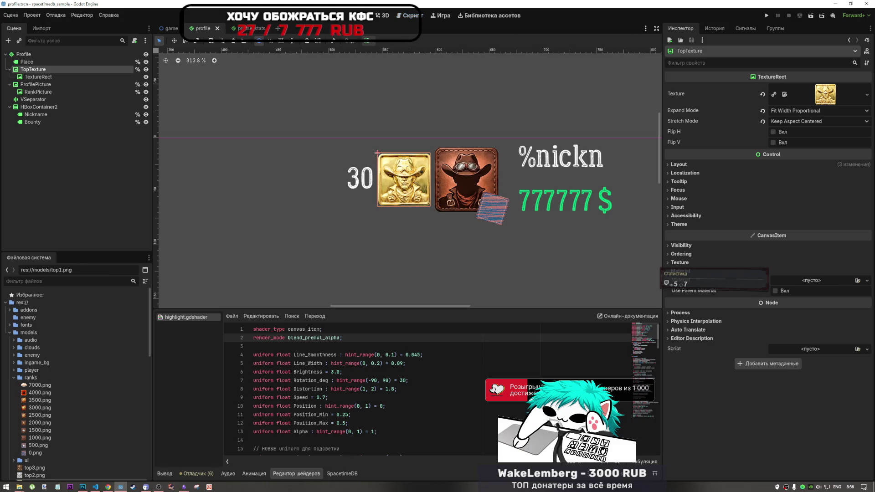
scroll(371, 226, right, 2)
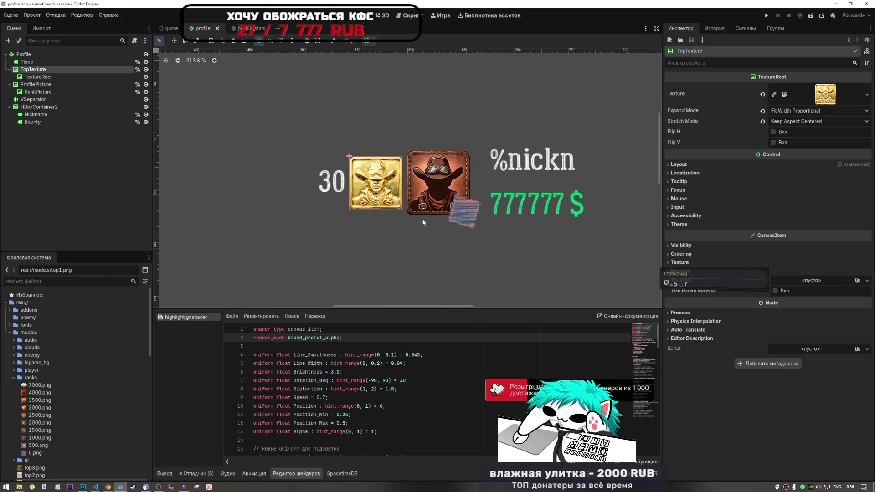
scroll(415, 217, up, 2)
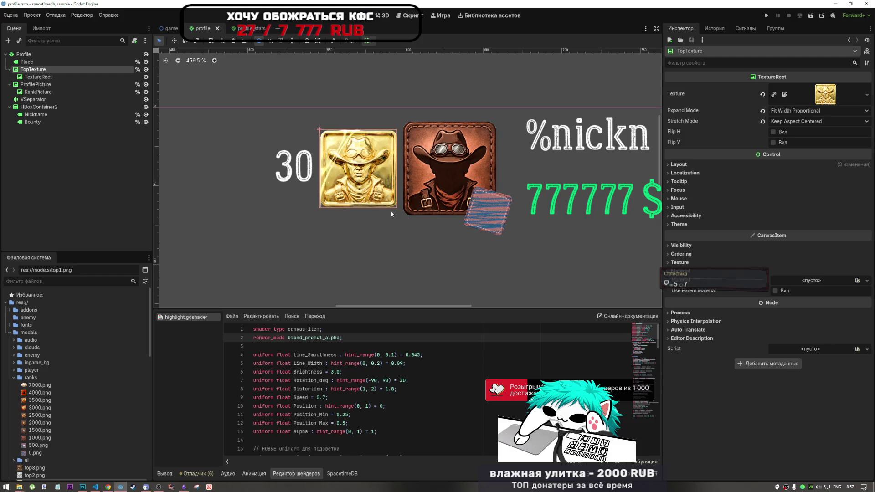
click(255, 347)
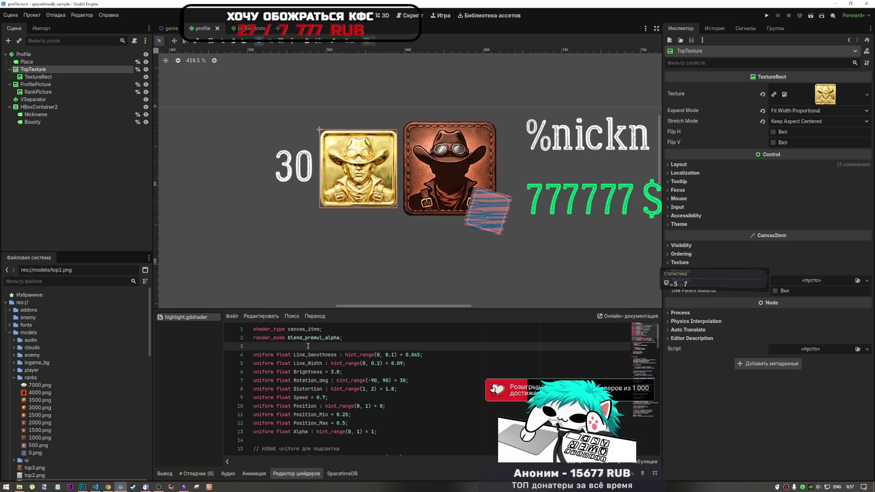
click(108, 486)
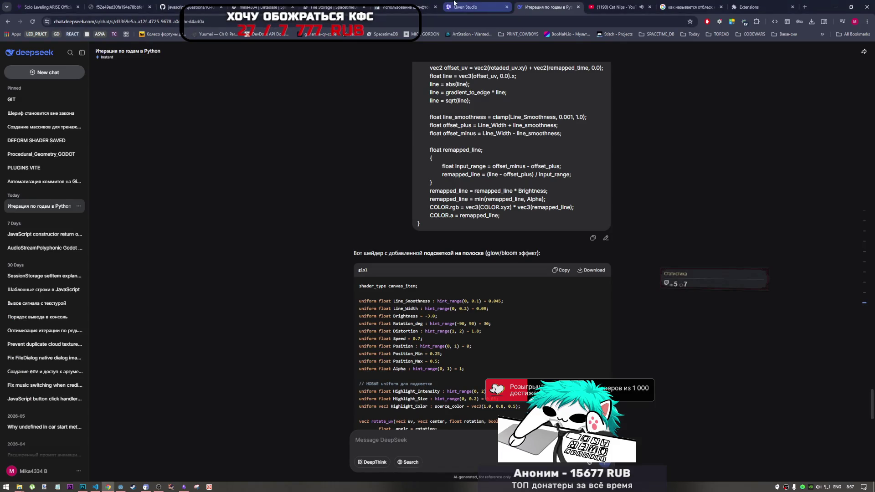
Search the Godot docs for 'render mode', then return to the Godot editor
click(413, 3)
click(272, 80)
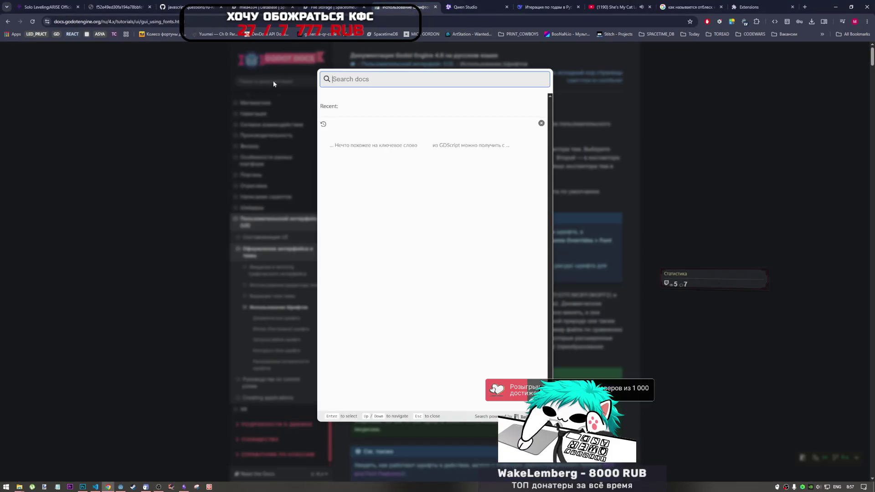
text(ren)
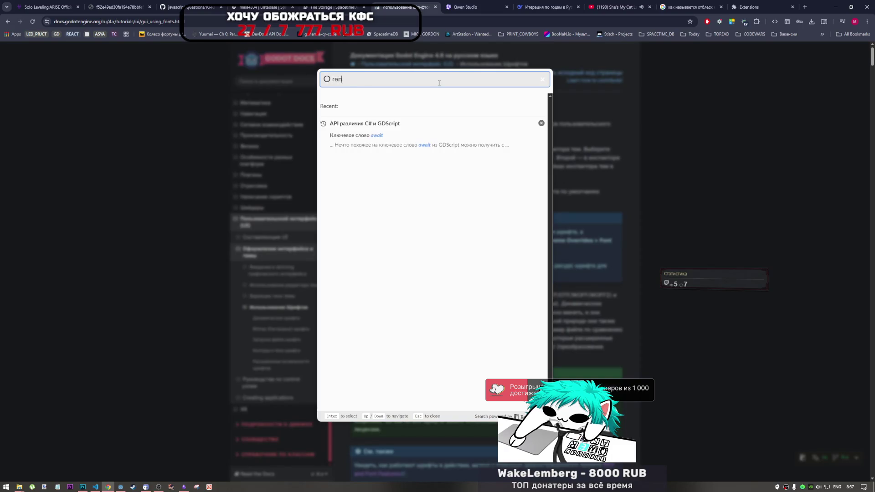
text(der mode)
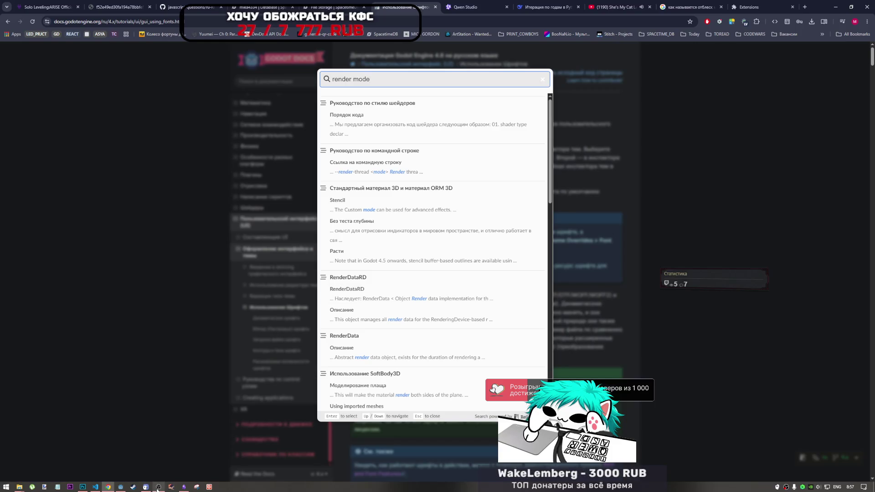
click(126, 485)
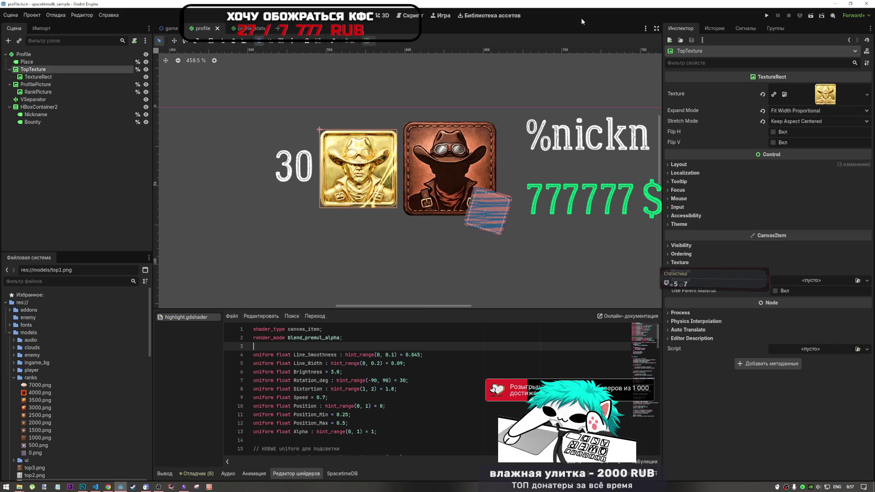
Select the inner TextureRect under TopTexture to view its ShaderMaterial, then return to the docs
click(382, 215)
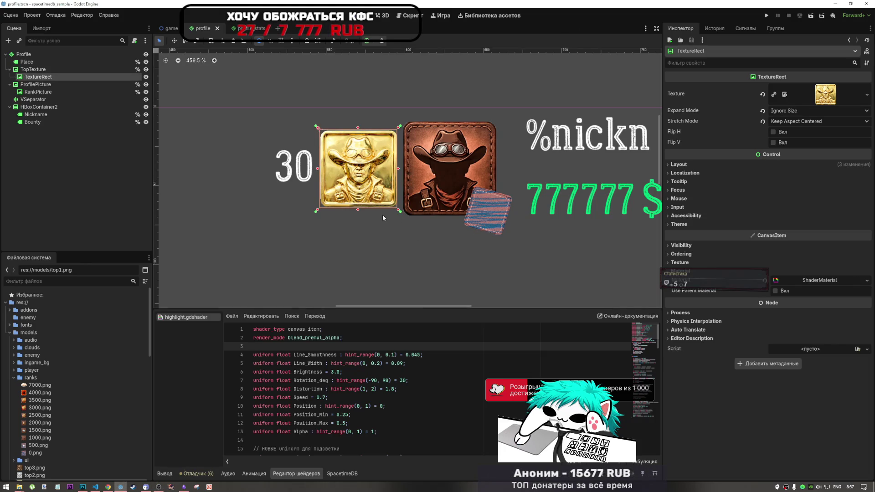
click(358, 170)
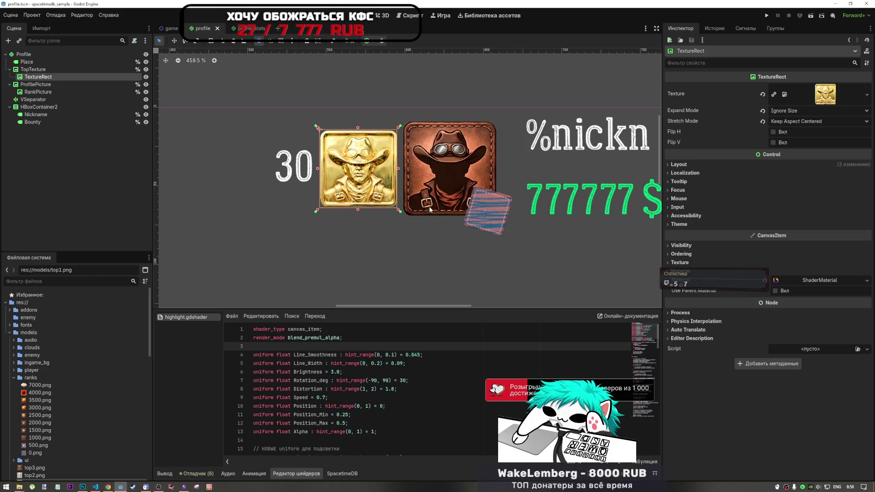
click(108, 486)
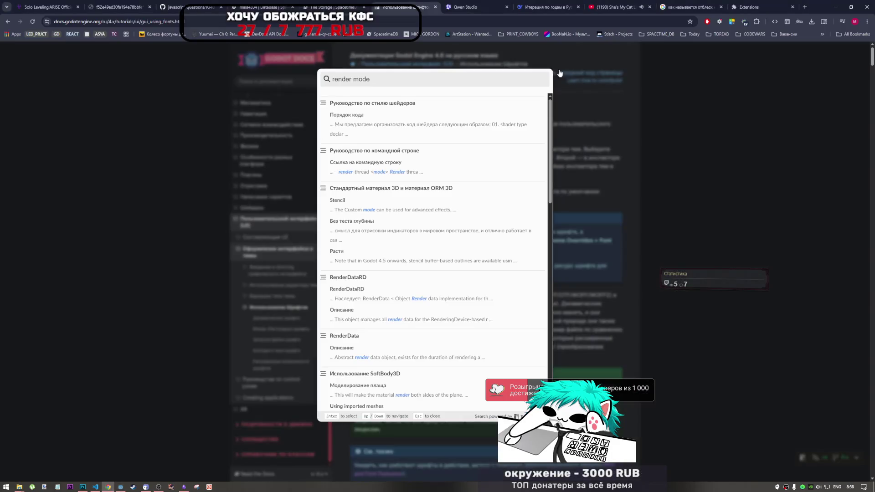
Replace the docs search with 'shader' and open the Shader class reference
click(397, 84)
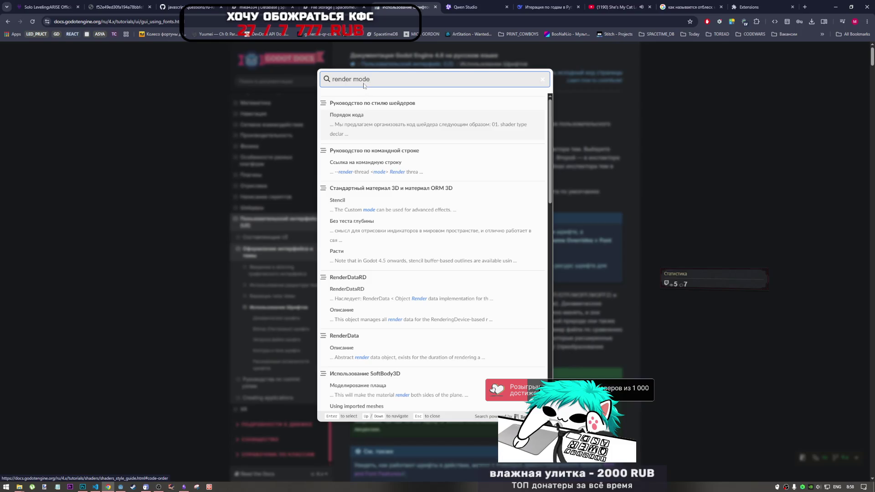
key(ctrl+a)
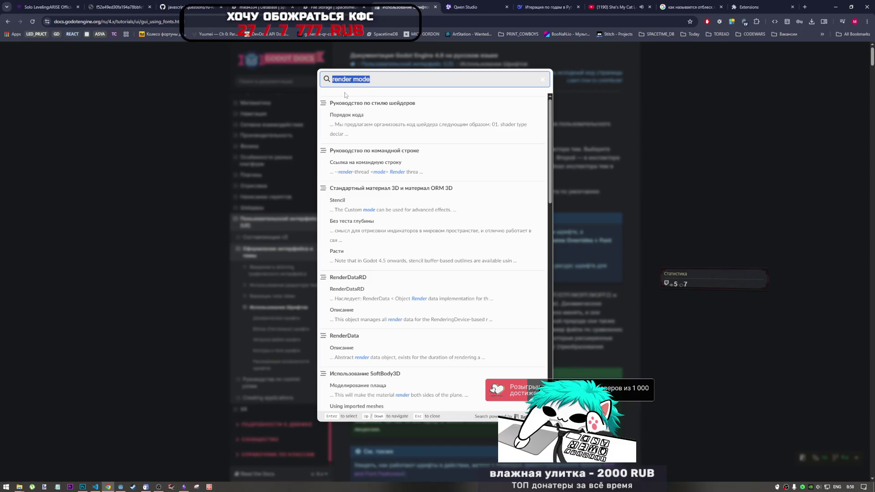
text(shader)
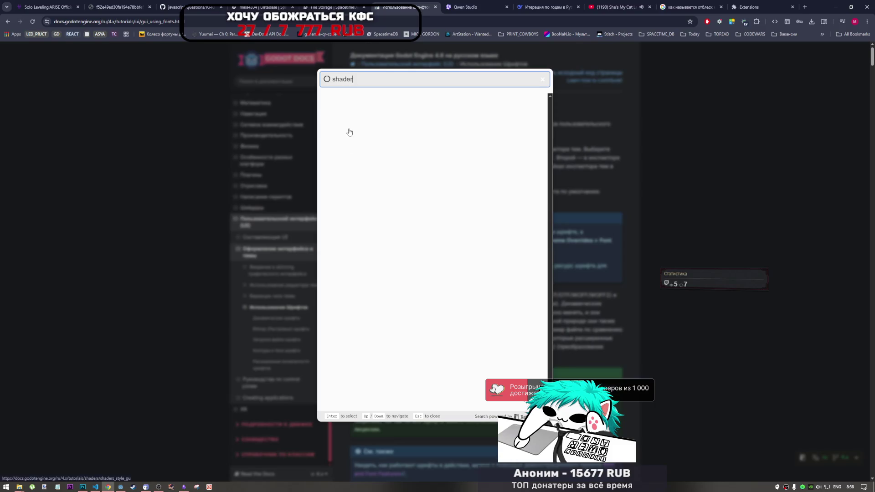
click(381, 114)
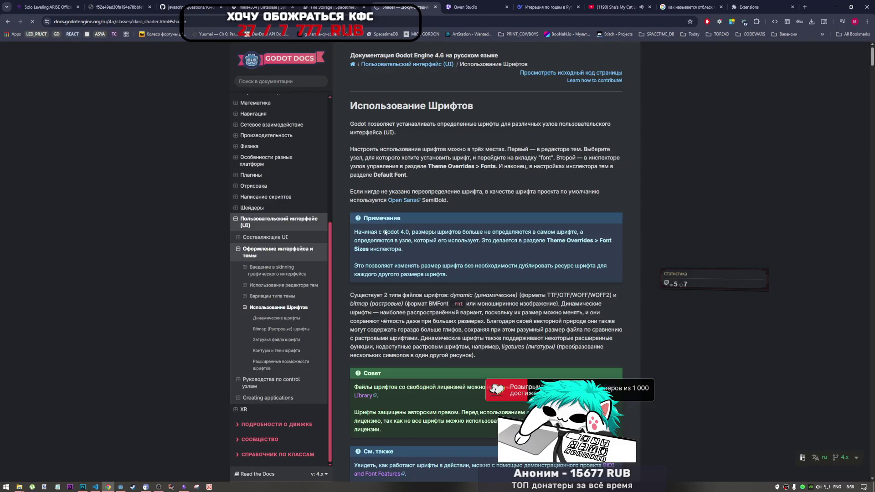
scroll(352, 296, down, 6)
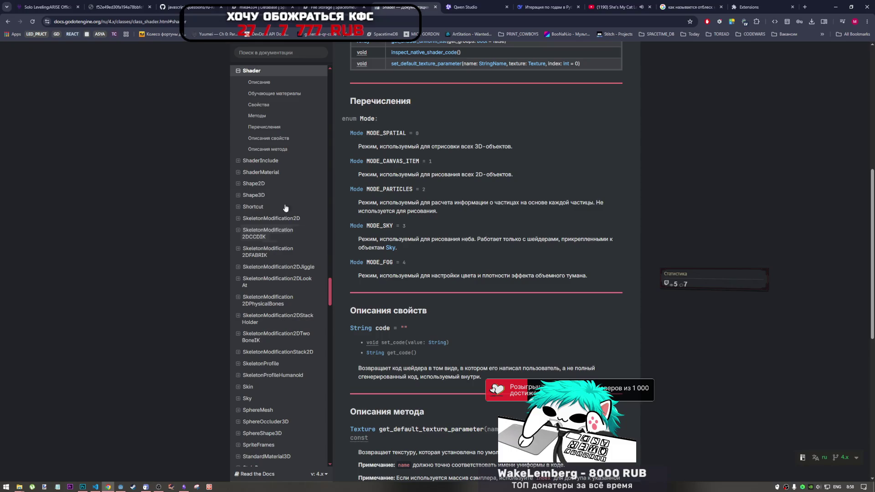
scroll(273, 219, up, 4)
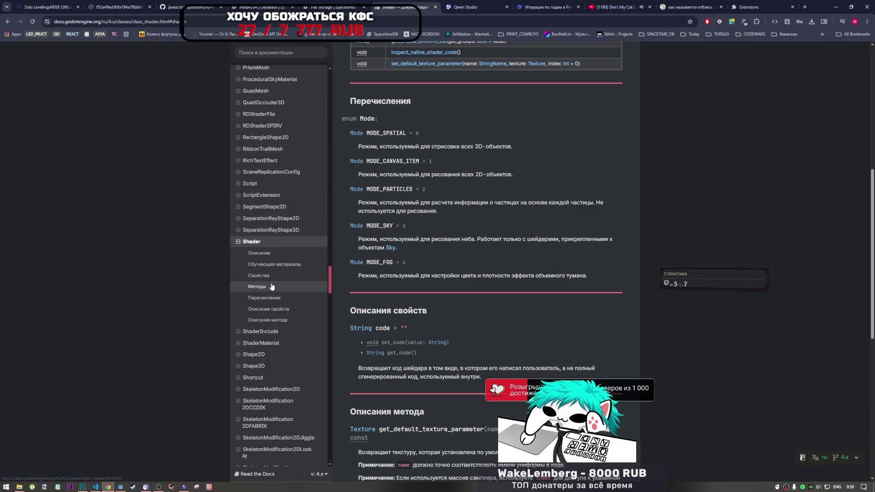
Jump to the Shader Методы section, then open the shader index and Пользовательская пост-обработка tutorial
click(272, 286)
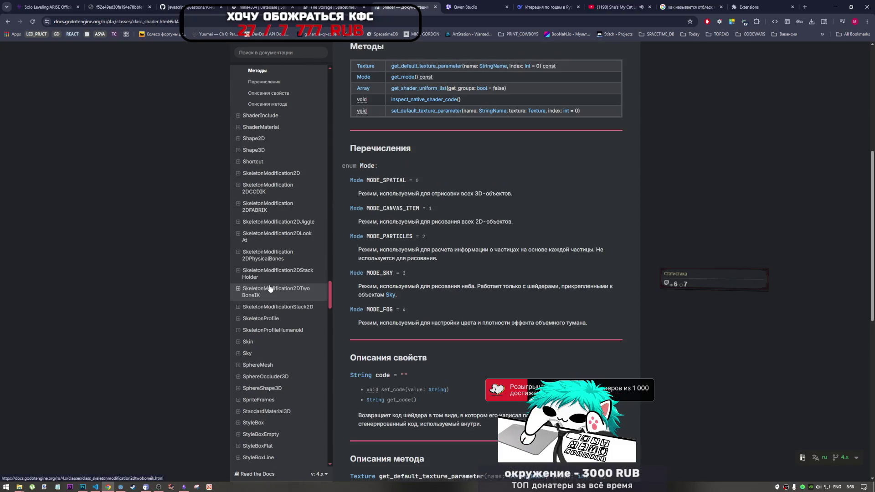
scroll(397, 207, up, 2)
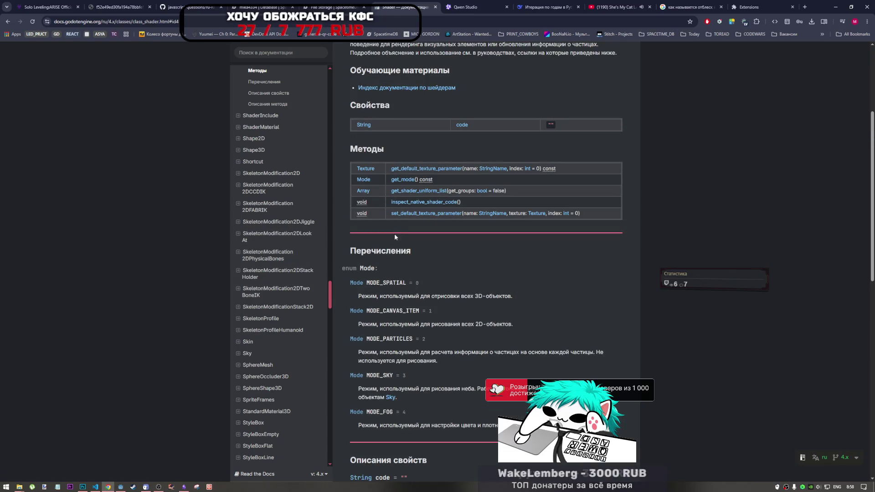
scroll(432, 242, up, 3)
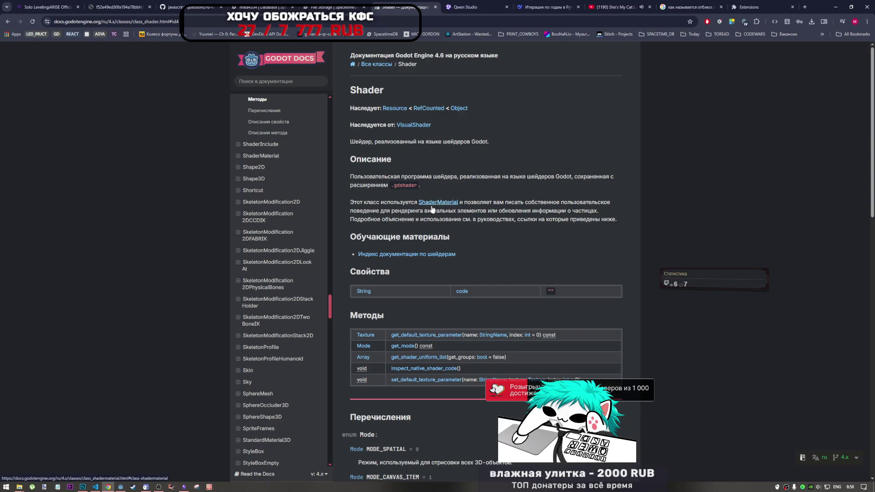
click(420, 256)
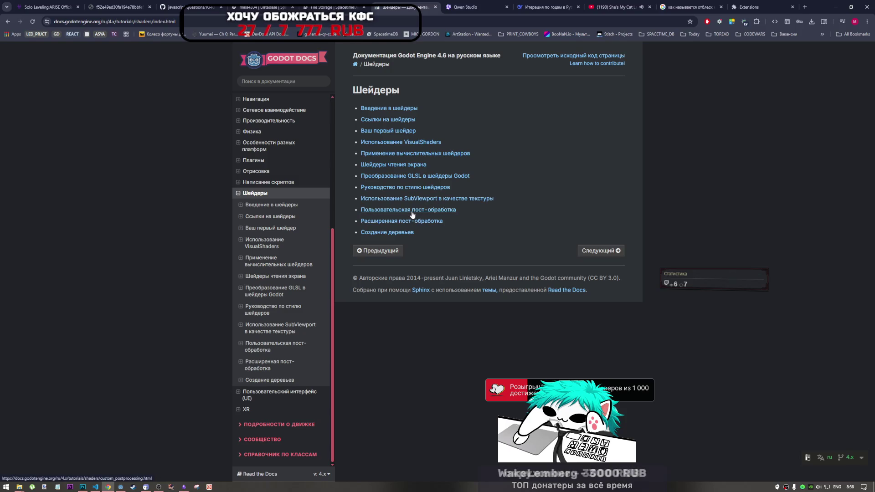
click(412, 211)
Scroll through the custom post-processing tutorial's pixelization and multi-pass blur examples
scroll(419, 237, down, 6)
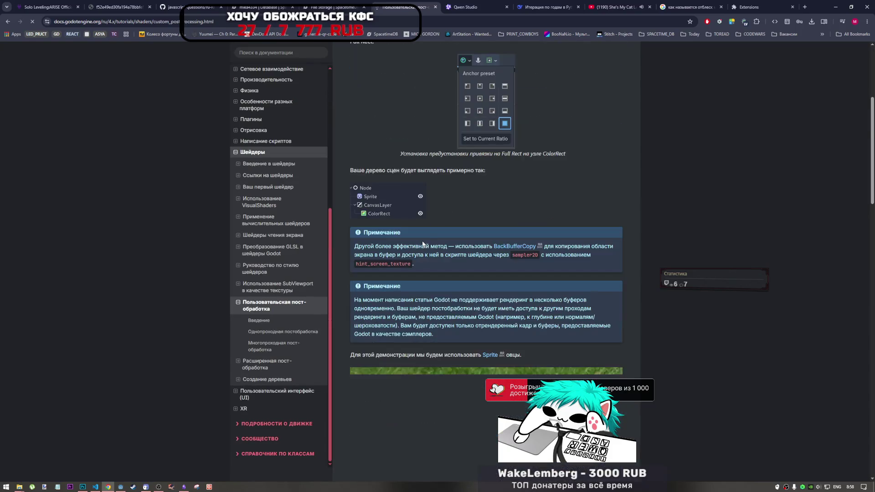
scroll(458, 213, down, 8)
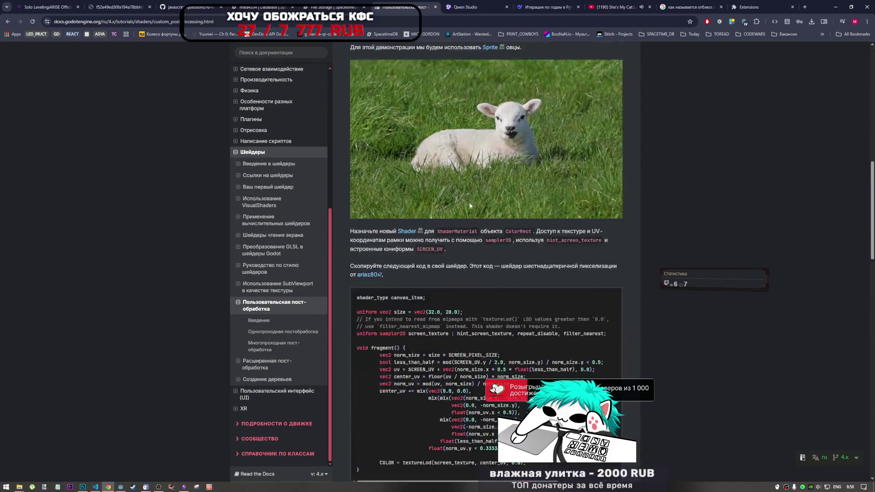
scroll(409, 113, down, 10)
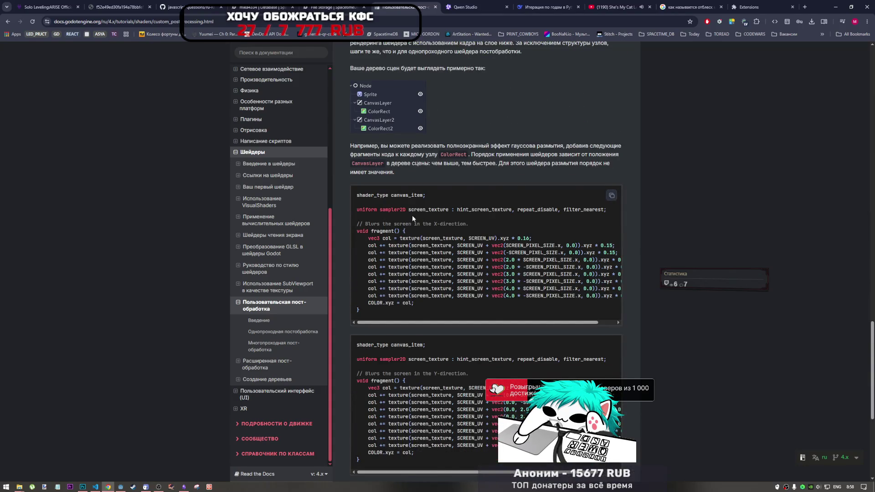
scroll(412, 219, down, 5)
scroll(448, 254, up, 5)
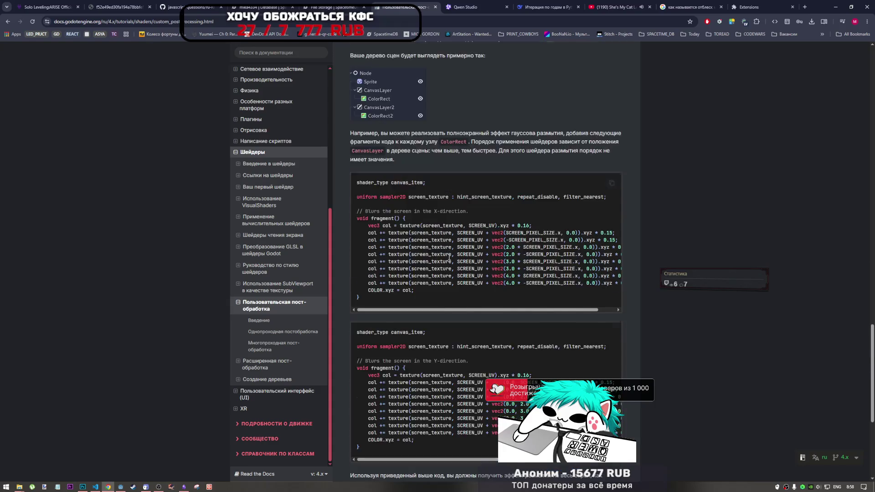
scroll(449, 257, up, 15)
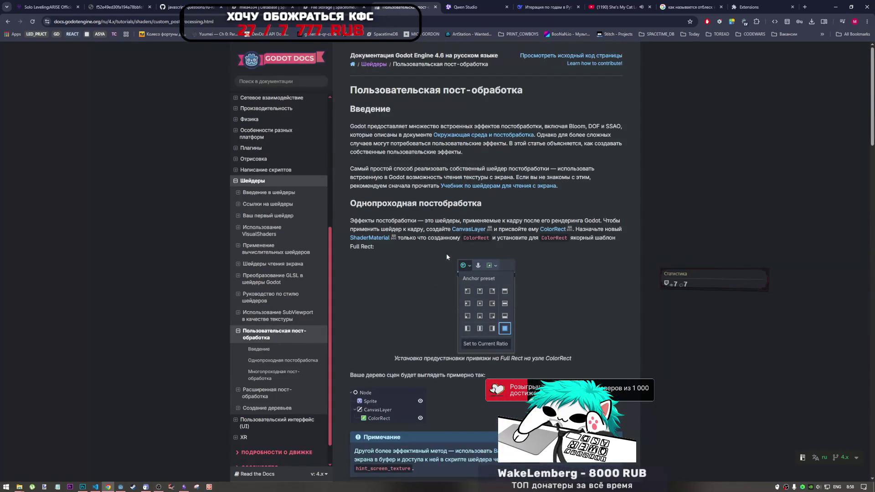
scroll(446, 253, down, 10)
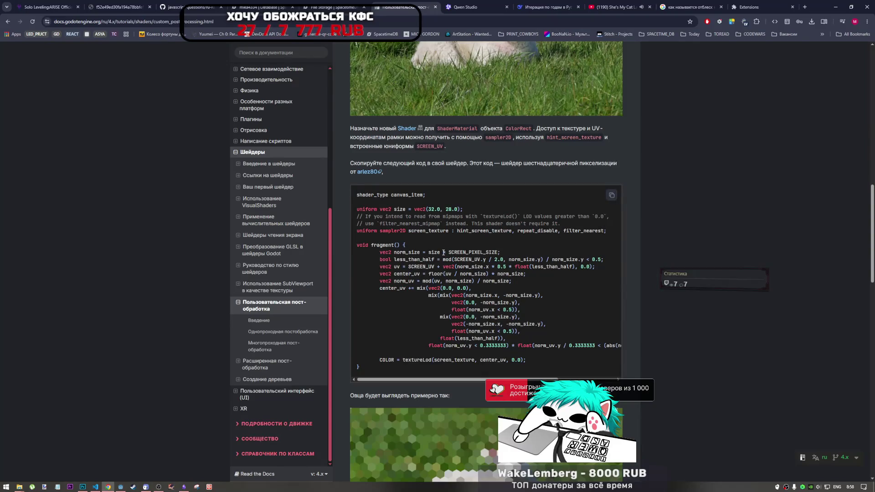
scroll(442, 255, up, 8)
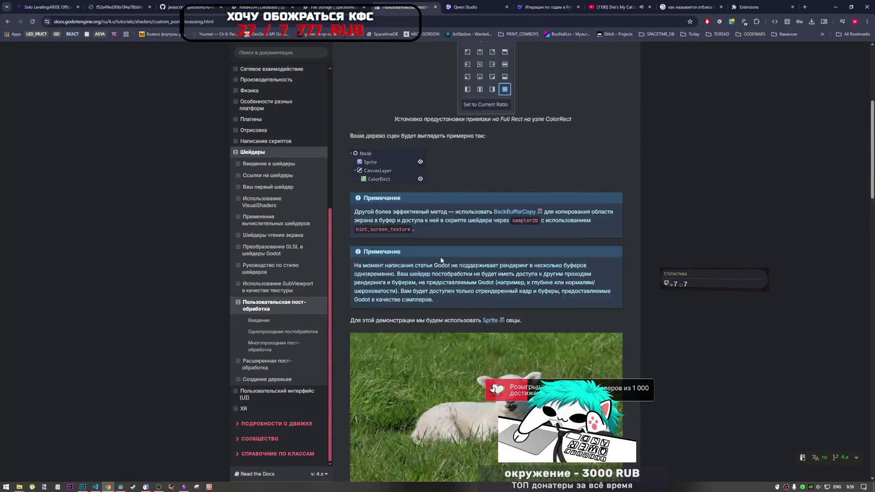
scroll(441, 260, up, 5)
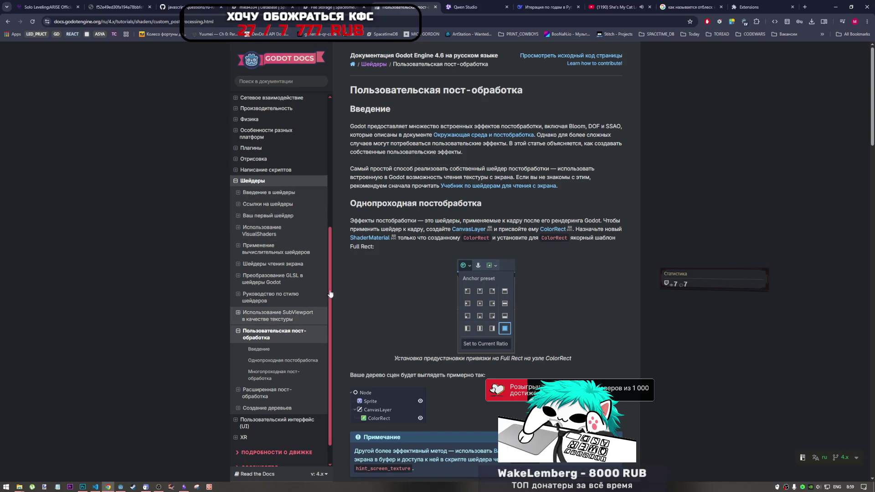
Open and skim the Шейдеры чтения экрана page
click(273, 264)
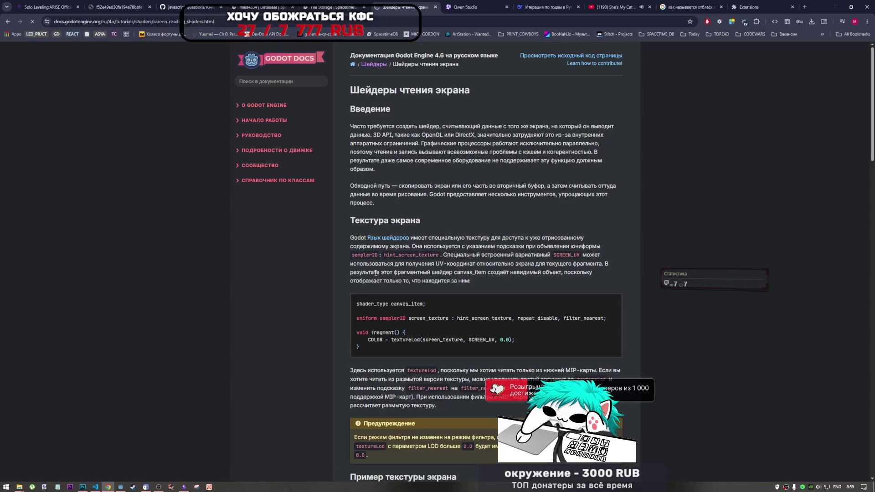
scroll(453, 284, down, 5)
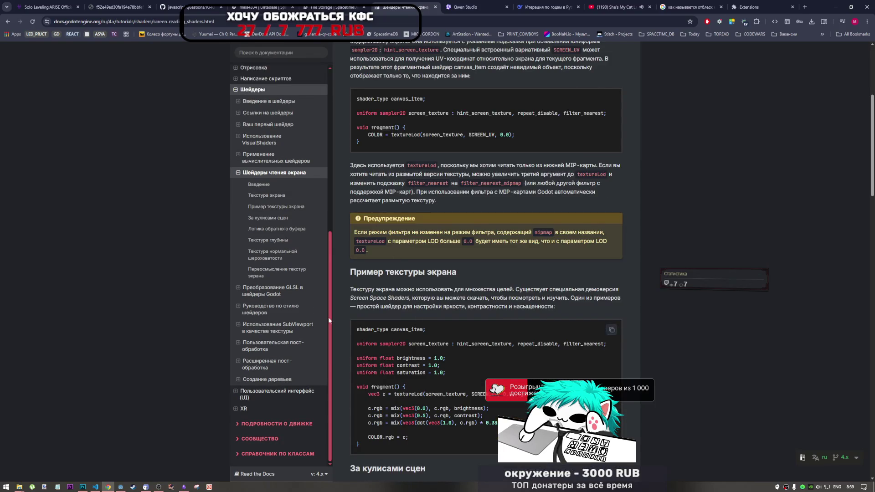
scroll(329, 321, up, 5)
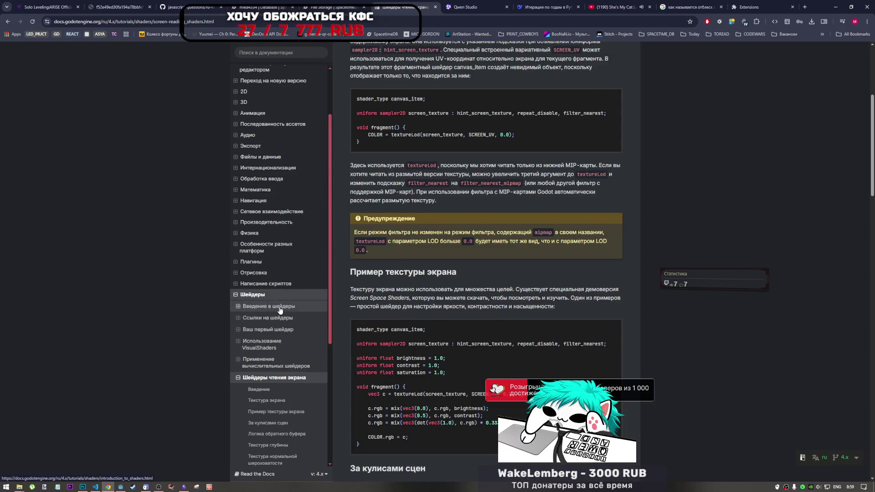
scroll(507, 219, up, 5)
scroll(274, 262, down, 3)
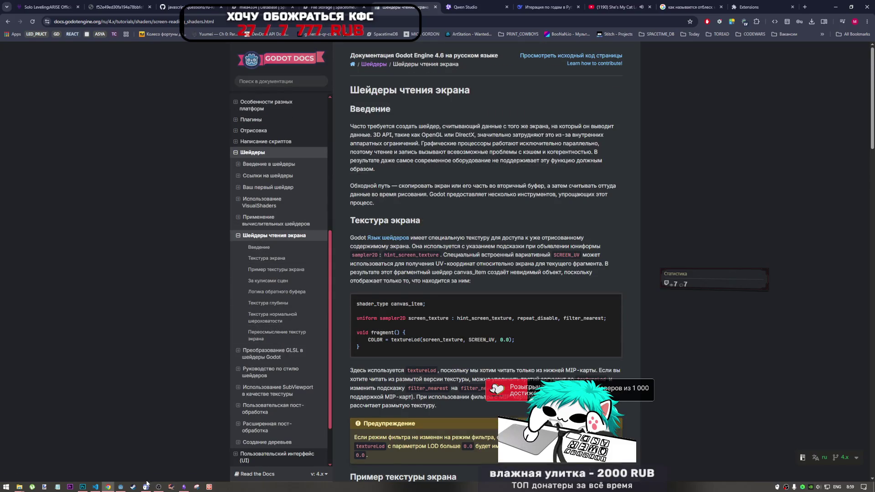
scroll(273, 255, up, 3)
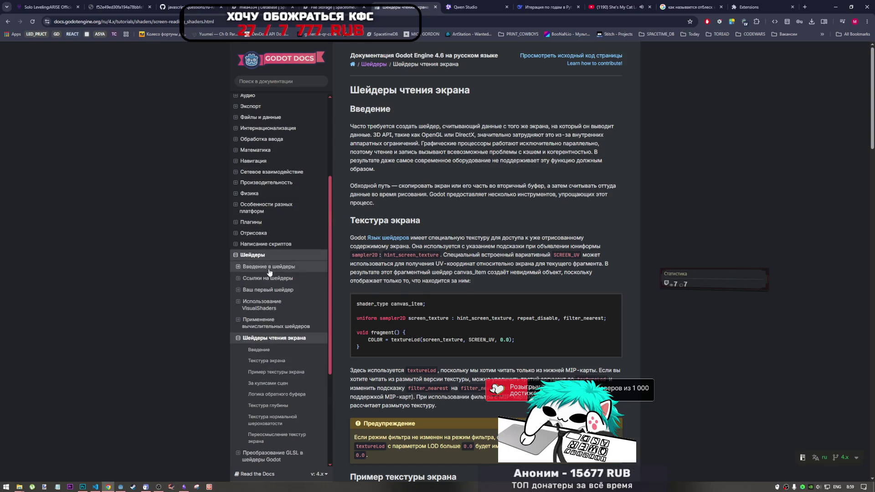
Read render modes in Введение в шейдеры and open the Spatial shader reference in a new tab
click(271, 271)
scroll(461, 280, down, 15)
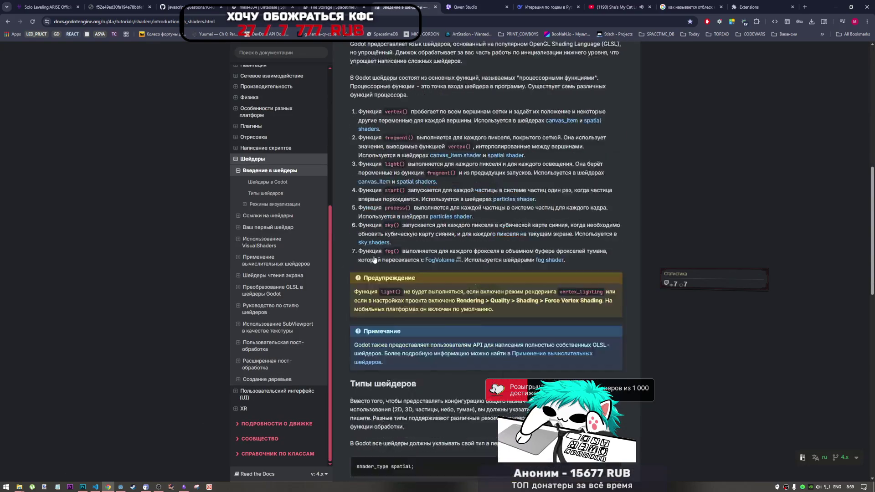
scroll(373, 258, down, 5)
scroll(374, 259, up, 1)
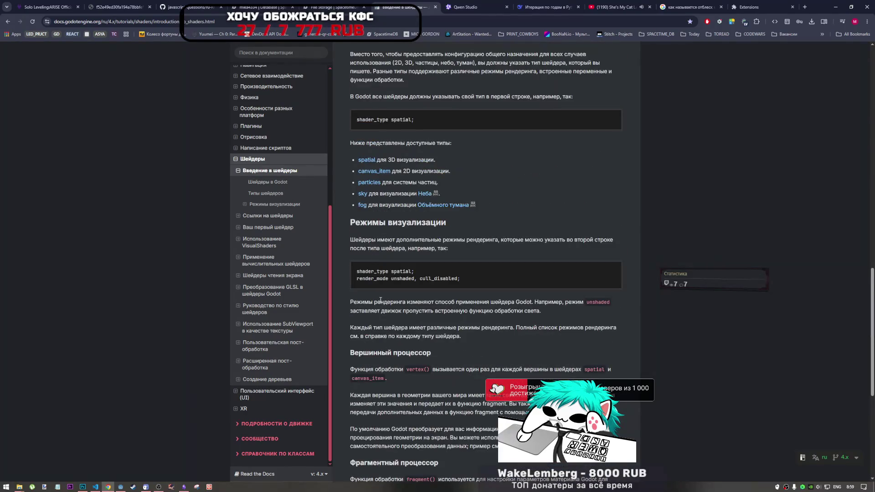
drag(460, 276, 348, 279)
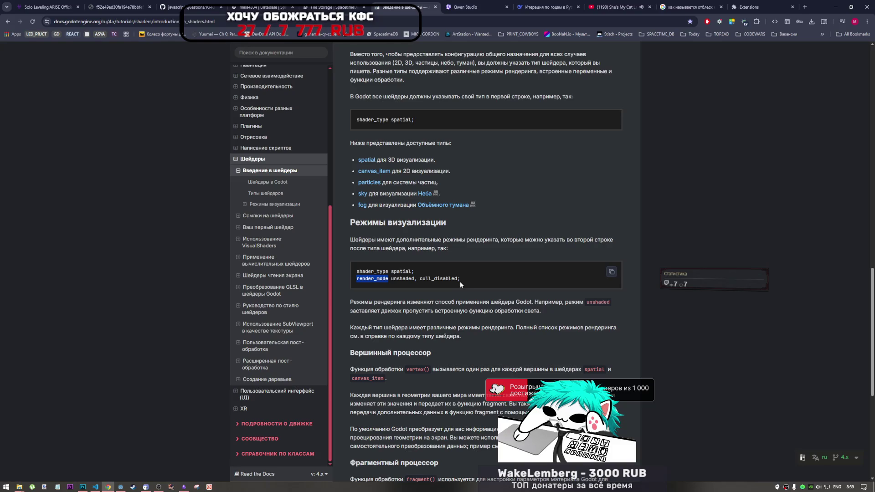
scroll(444, 315, down, 4)
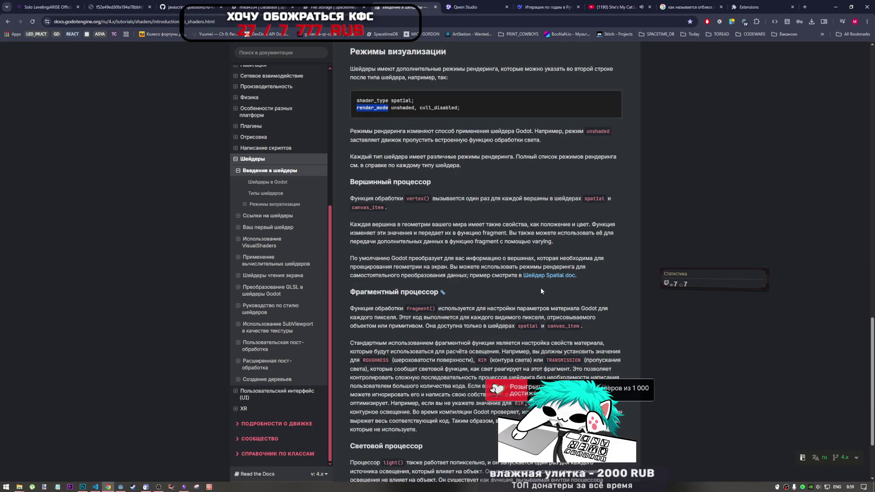
middle_click(532, 281)
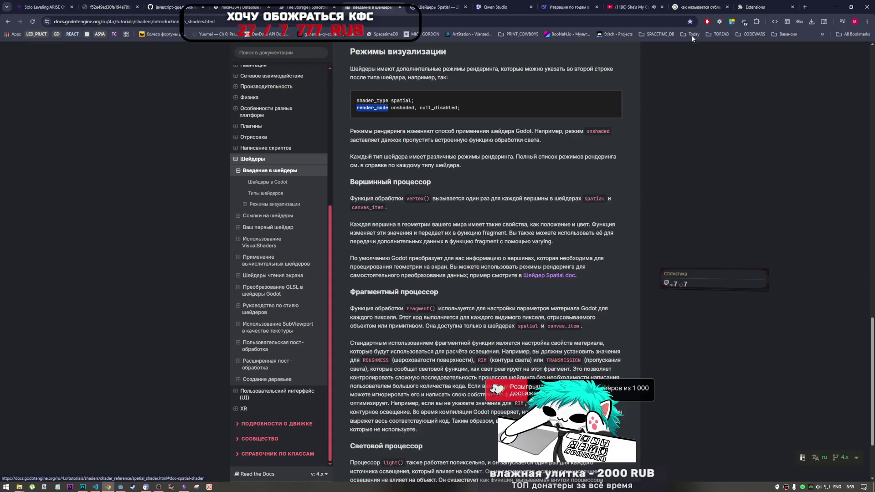
key(ctrl+Tab)
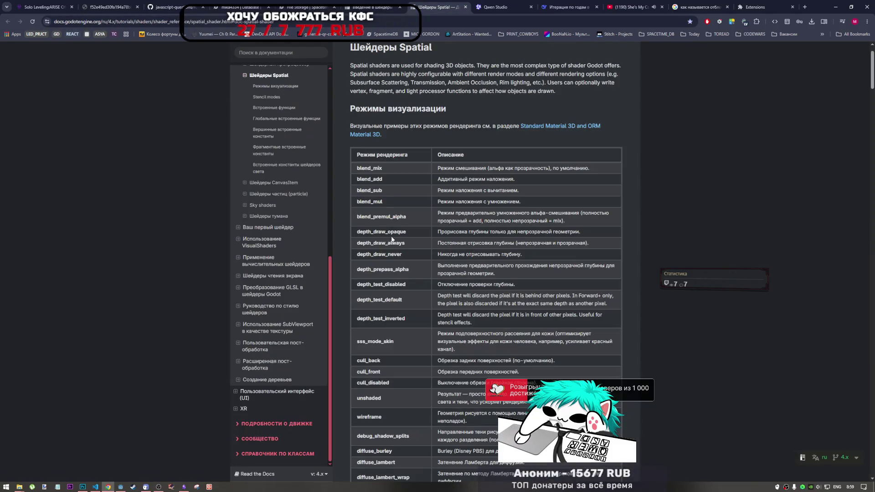
Scroll the Spatial render mode table and select the blend_premul_alpha and blend_sub entries
scroll(392, 254, down, 3)
scroll(427, 163, up, 3)
scroll(491, 175, down, 2)
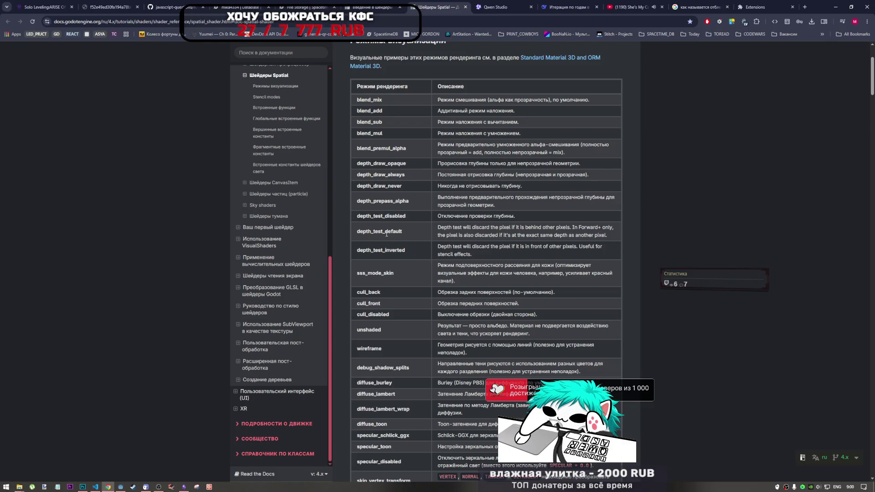
scroll(387, 233, down, 2)
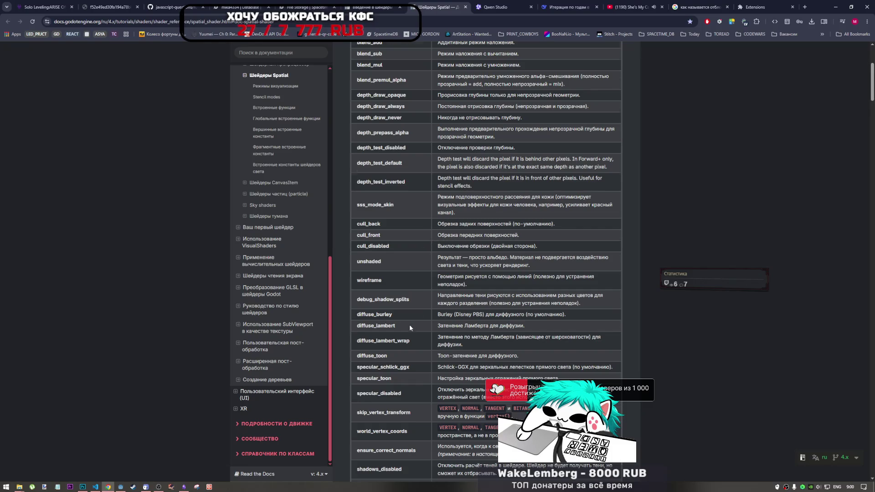
scroll(401, 317, up, 4)
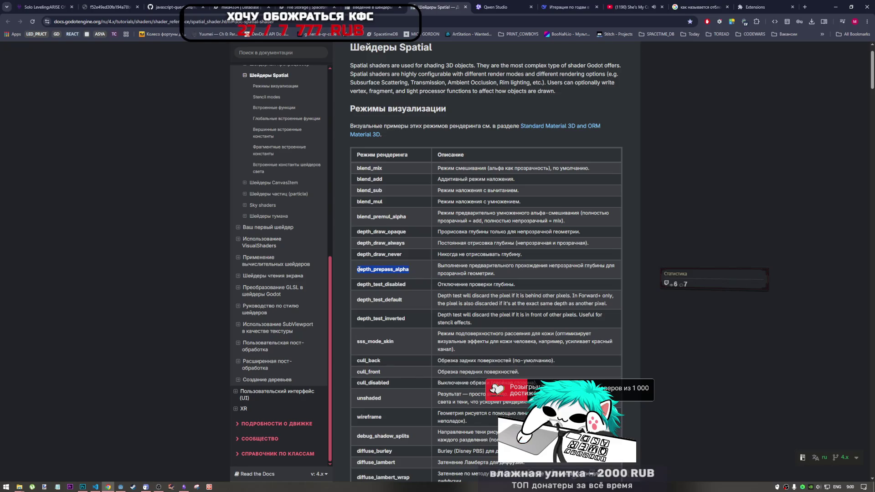
click(451, 267)
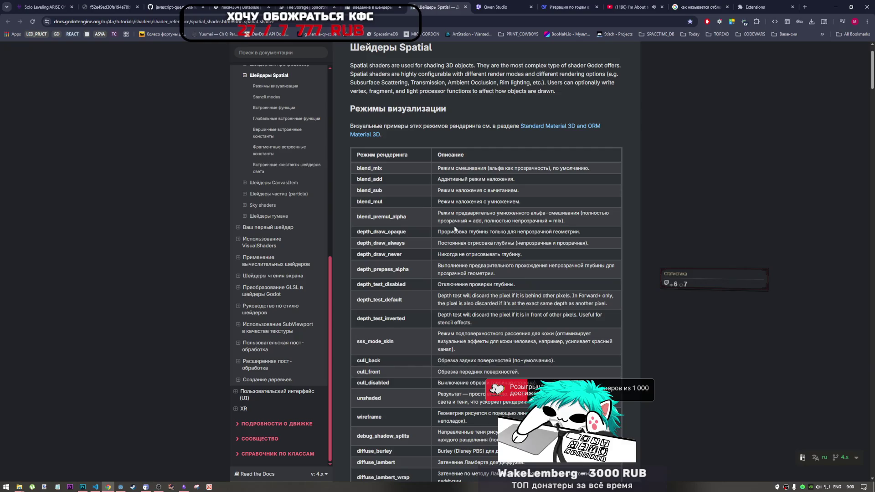
drag(413, 216, 356, 219)
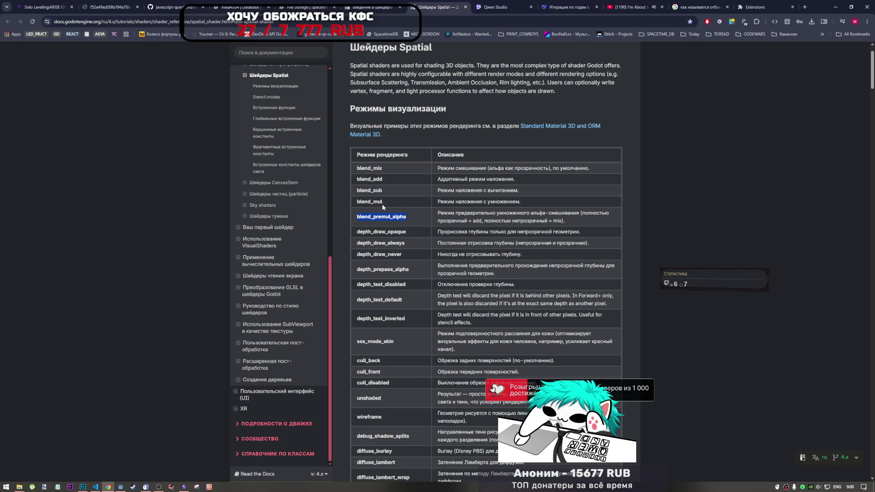
mouse_move(455, 202)
mouse_down()
mouse_move(520, 202)
mouse_move(346, 187)
mouse_move(355, 190)
mouse_up()
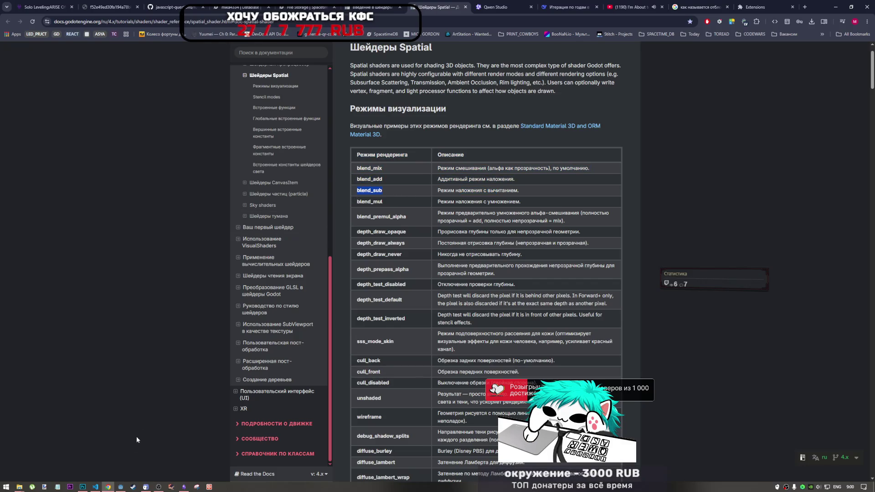
Change line 2's render mode from blend_sub to blend_add and save highlight.gdshader
mouse_move(90, 488)
click(120, 486)
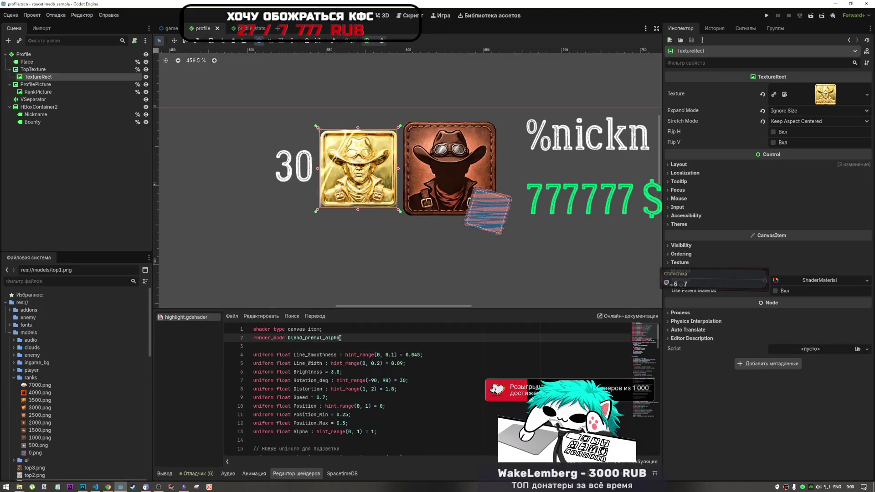
drag(339, 338, 293, 337)
text(lend_sub)
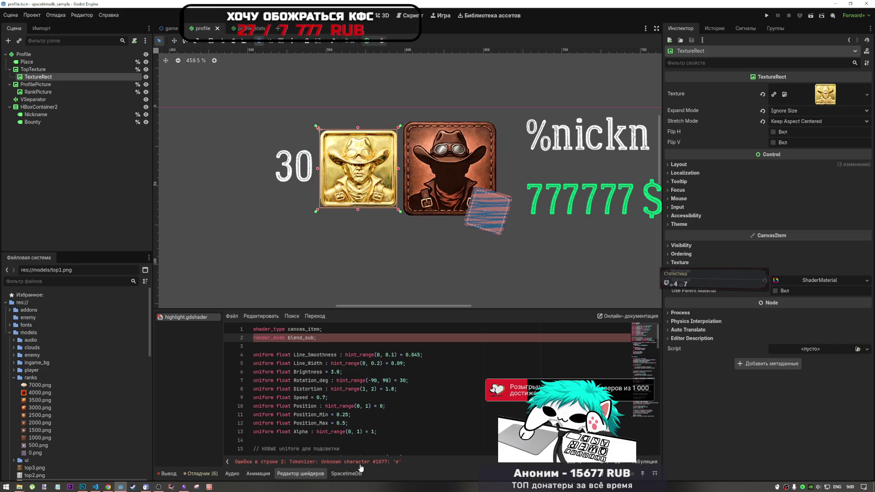
key(alt+Tab)
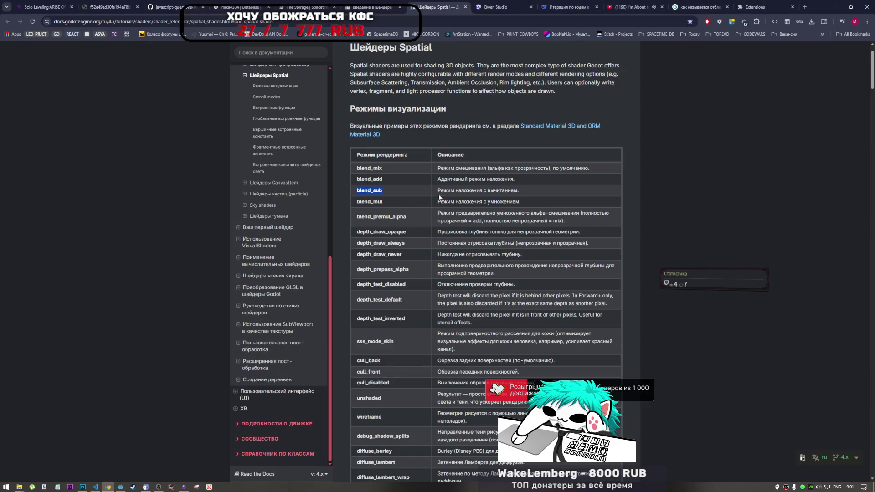
scroll(388, 246, up, 1)
key(alt+Tab)
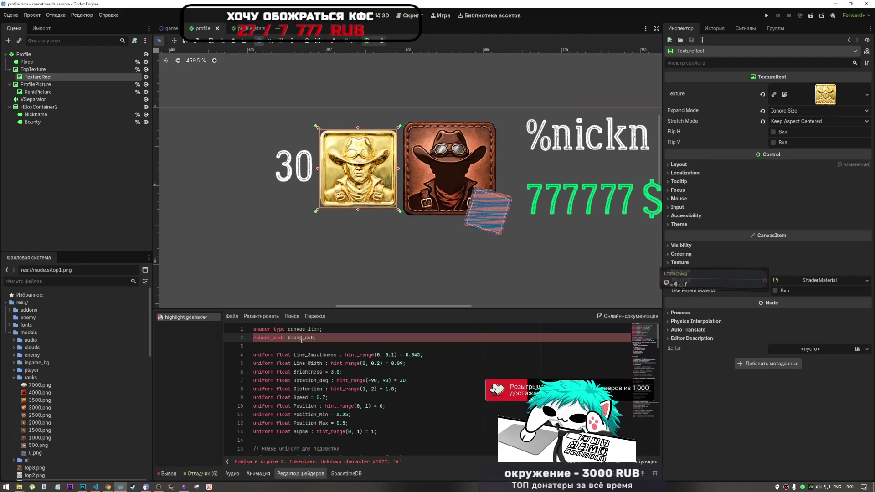
key(BackSpace)
key(BackSpace)
key(BackSpace)
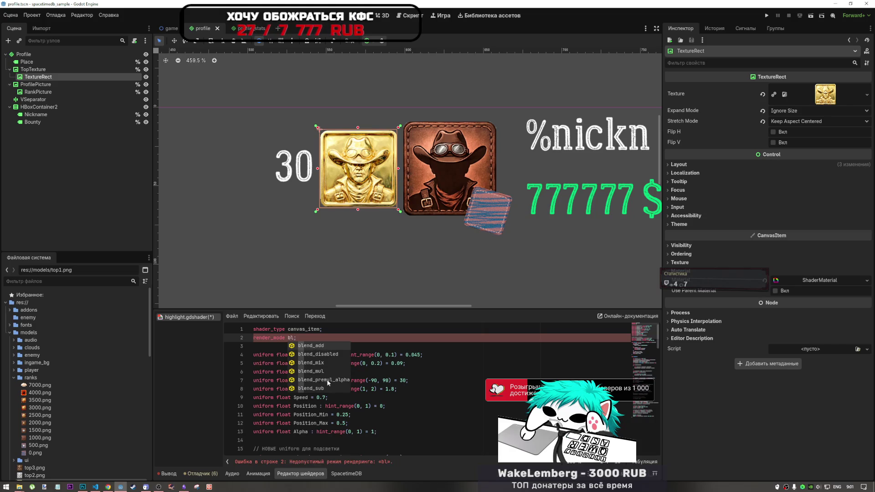
double_click(315, 388)
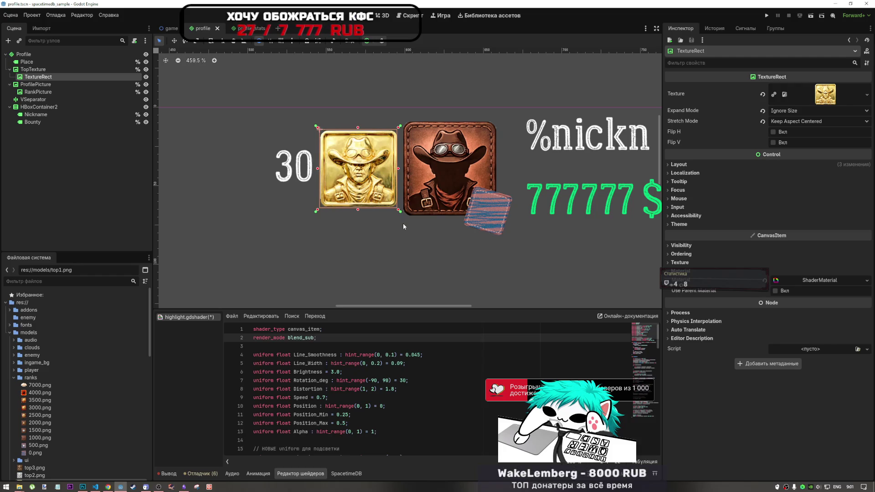
double_click(310, 338)
text(add;)
key(ctrl+s)
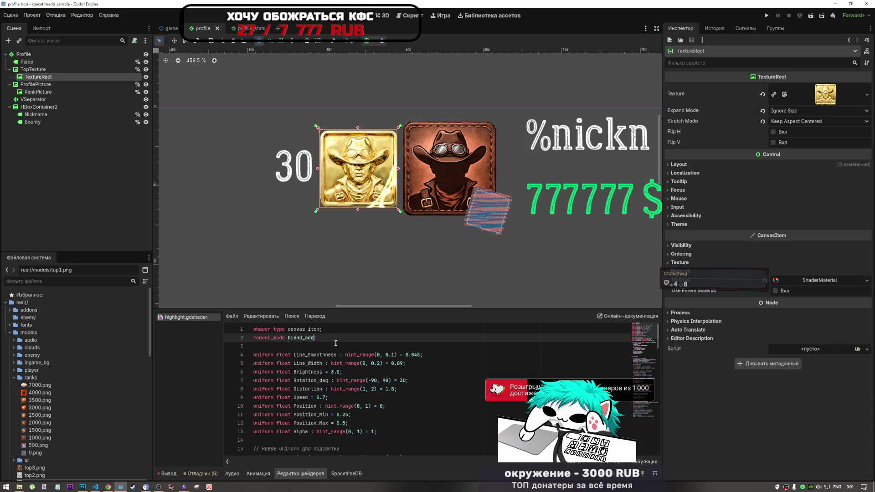
Zoom the canvas to inspect the gold rank badge under the blend_add highlight
scroll(408, 227, up, 5)
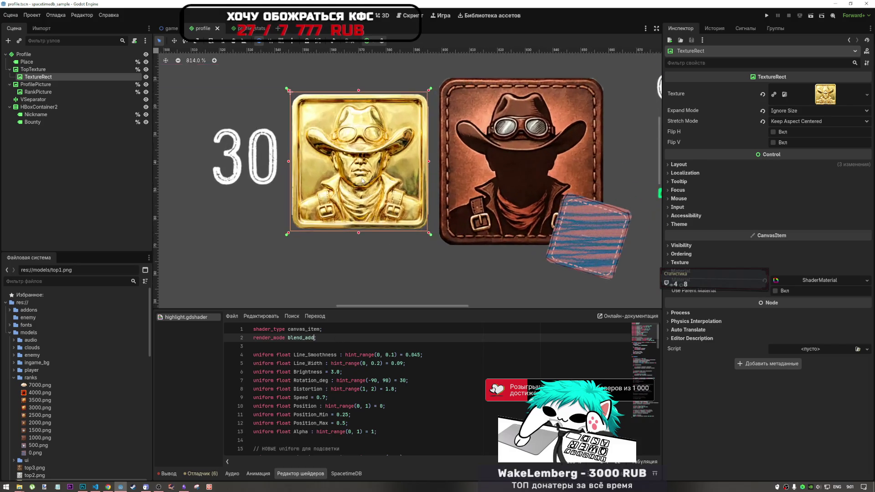
scroll(408, 227, up, 5)
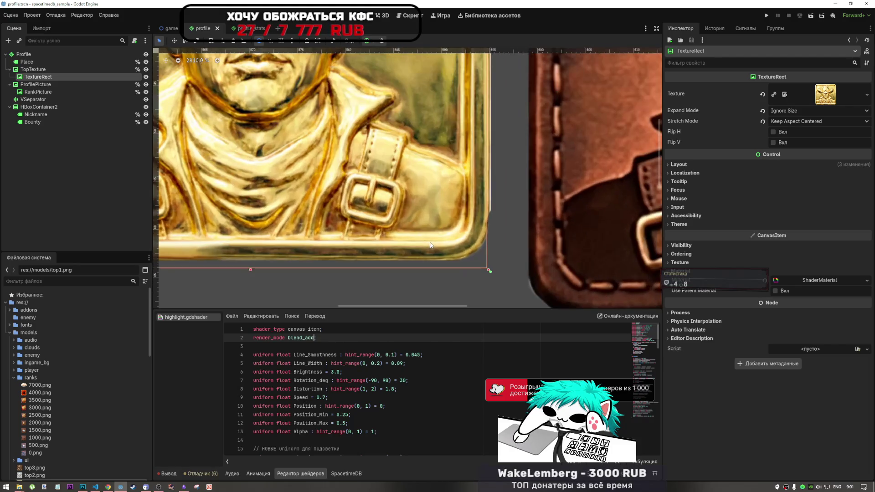
scroll(432, 248, down, 8)
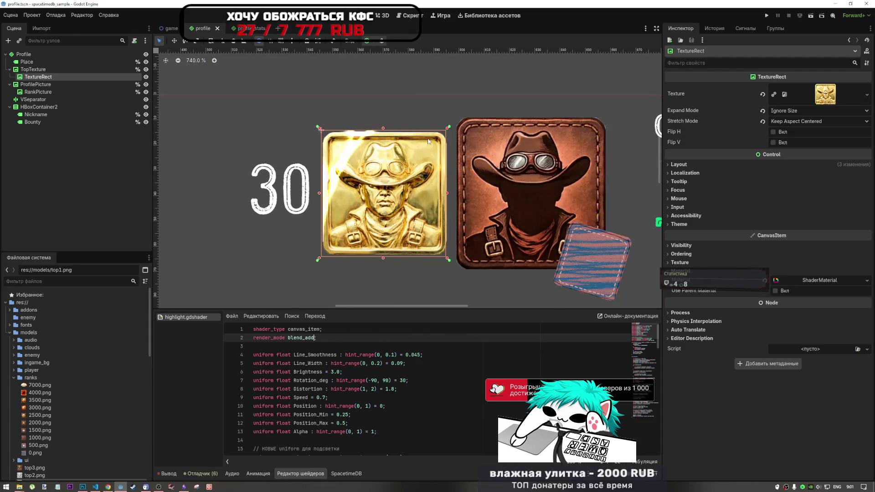
click(463, 86)
click(383, 192)
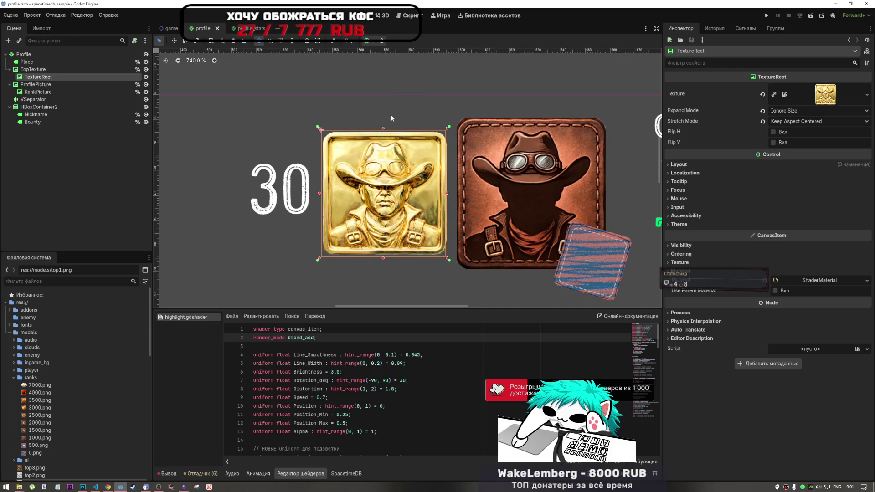
scroll(403, 230, down, 3)
scroll(404, 234, down, 1)
scroll(404, 235, up, 3)
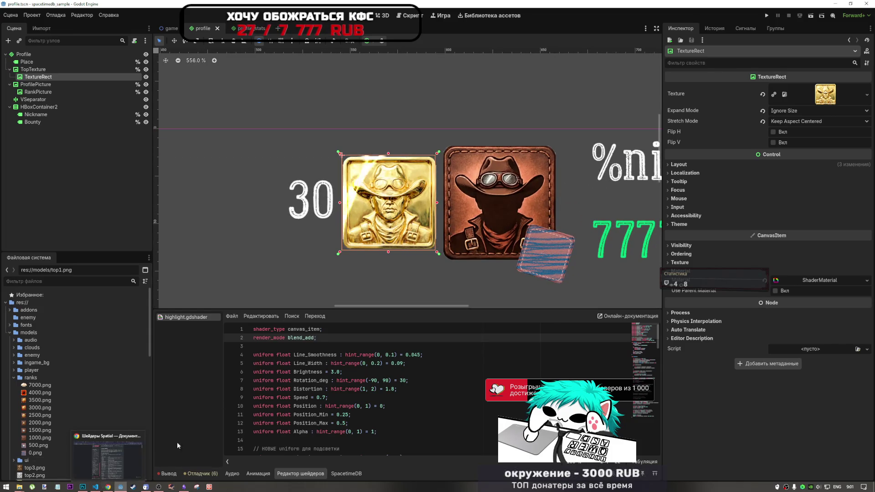
click(314, 330)
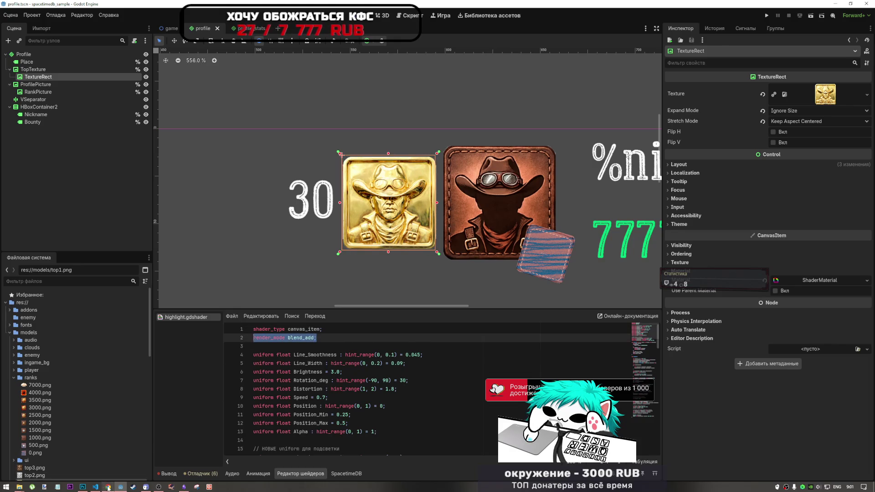
key(alt+Tab)
click(556, 4)
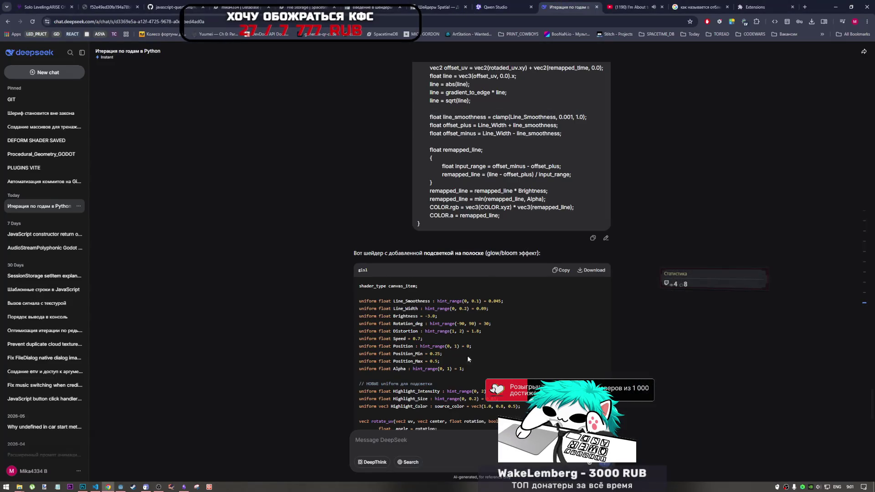
Ask DeepSeek which render mode skips drawing transparent pixels, noting render_mode blend_add failed
click(467, 443)
text(rfr)
key(BackSpace)
key(alt+shift)
text(Какой )
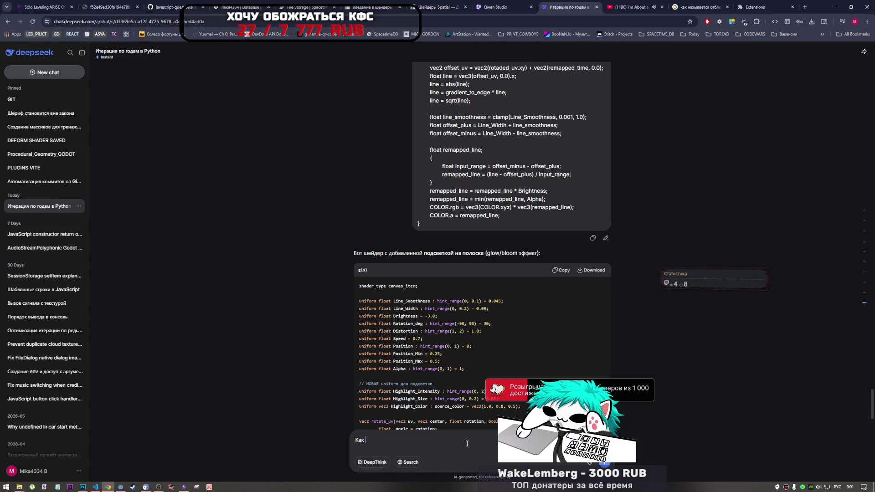
text(рендер мод)
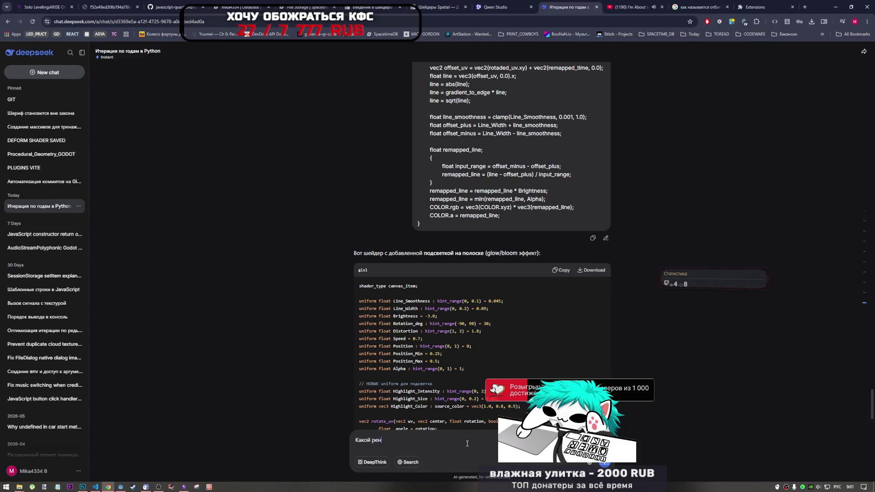
text( ну)
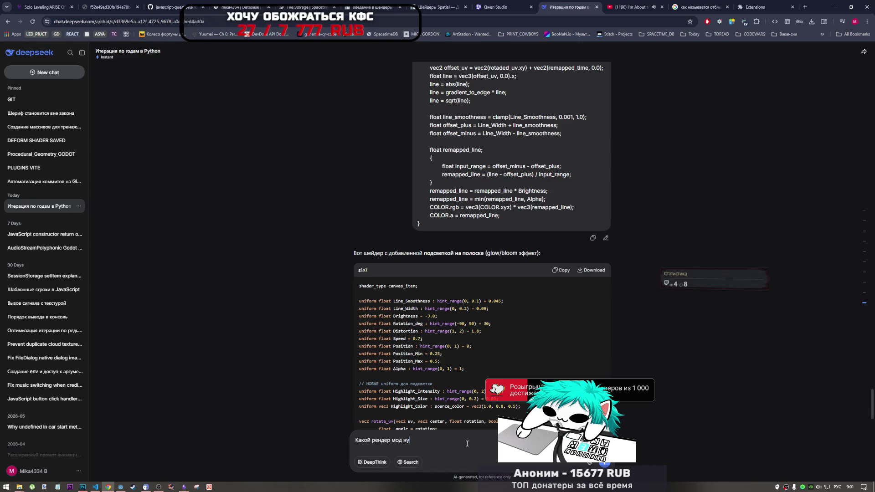
text(жен чтобы иг)
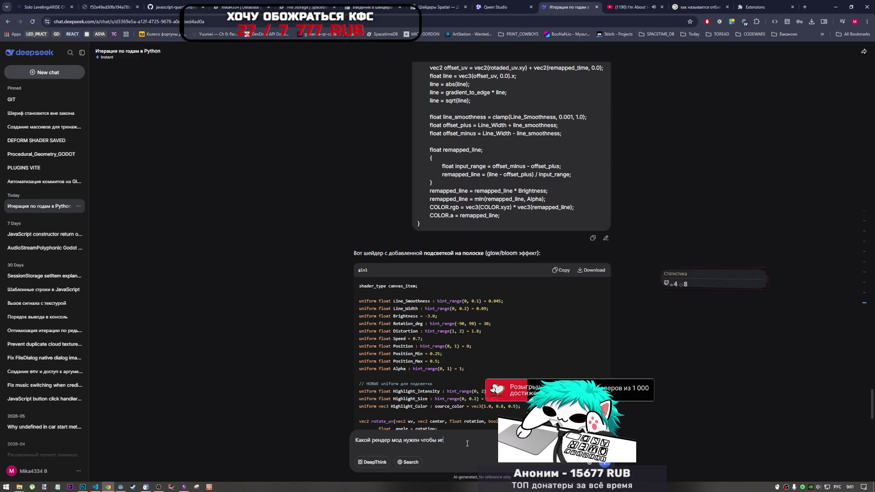
text(норировать о)
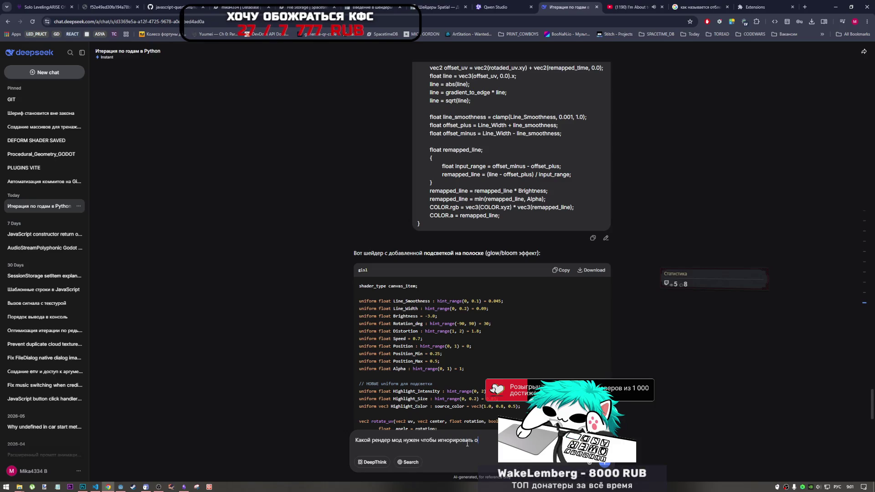
text(трисовк)
text(render_mode blend_add;)
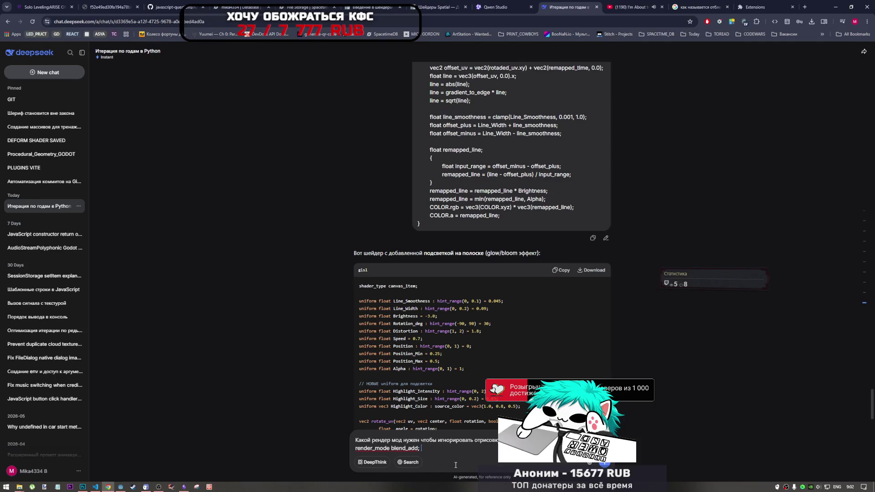
key(alt+shift)
text(не подошёл)
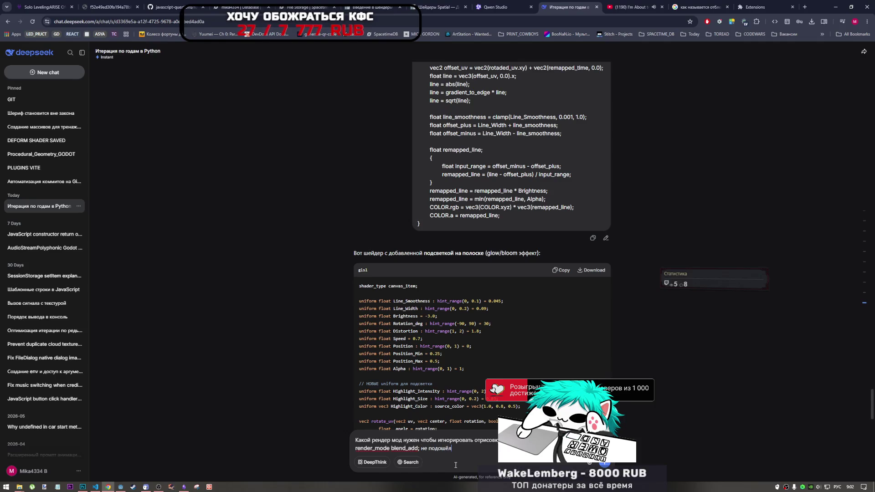
key(Return)
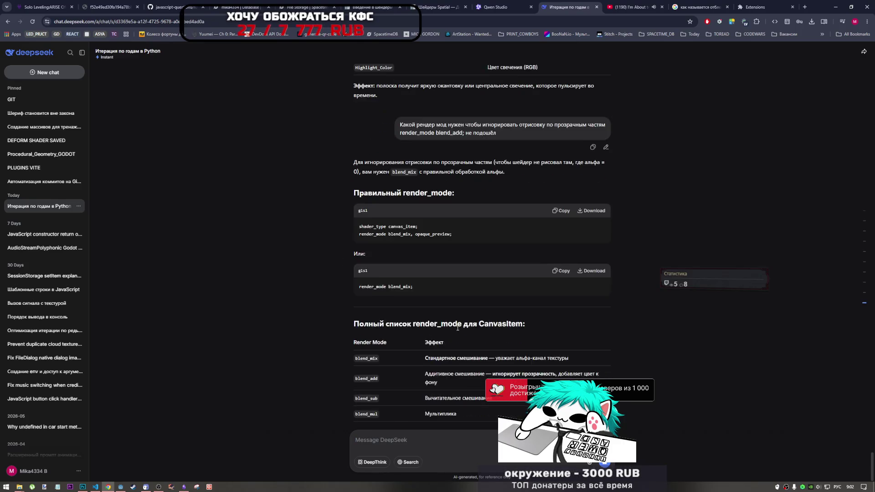
Copy the suggested render_mode blend_mix, opaque_preview line from the reply
triple_click(412, 289)
key(ctrl+c)
drag(452, 237, 370, 241)
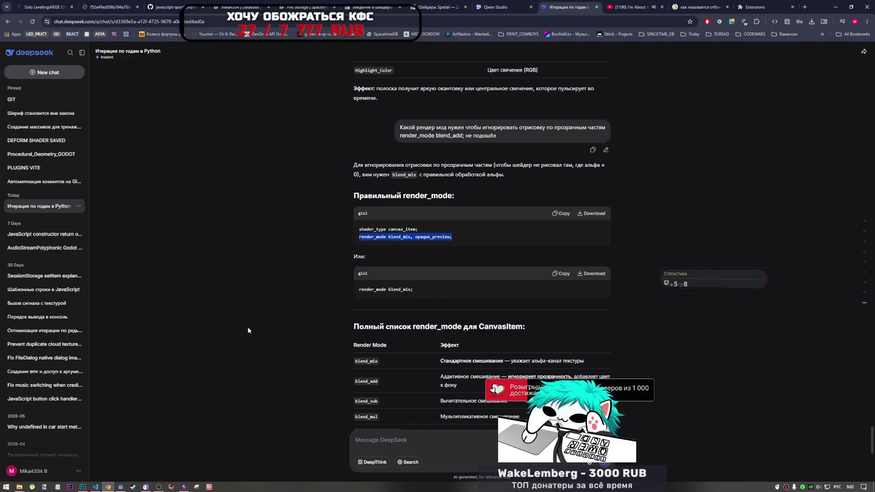
click(120, 486)
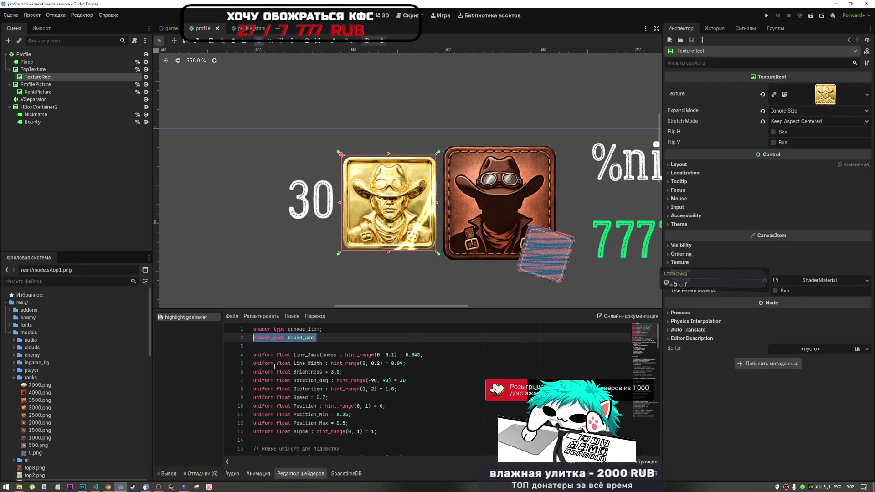
Paste the copied line over line 2, trim it to render_mode blend_mix; and save
text(render_mode blend_mix, opaque_preview;)
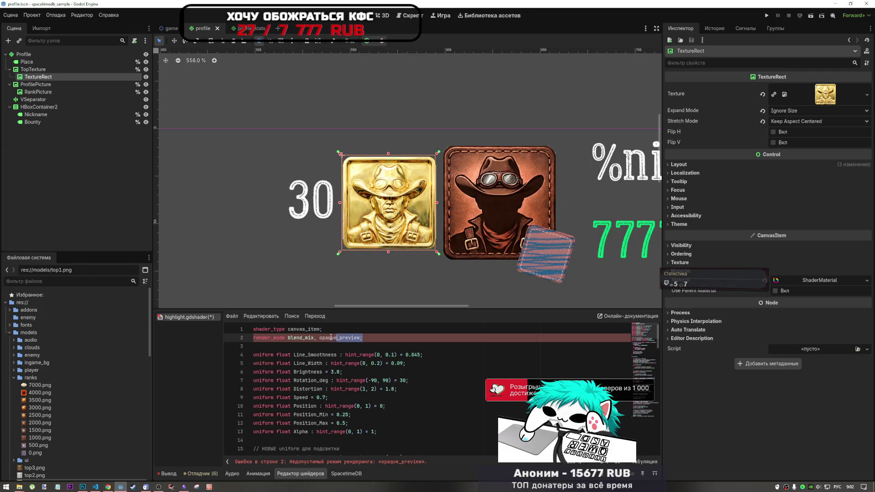
key(ctrl+shift+Left)
key(ctrl+shift+Left)
key(BackSpace)
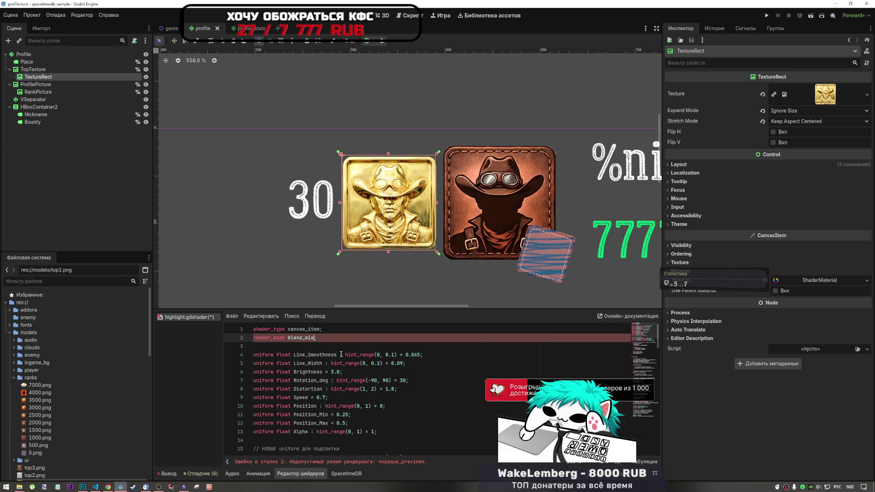
text(;)
key(ctrl+s)
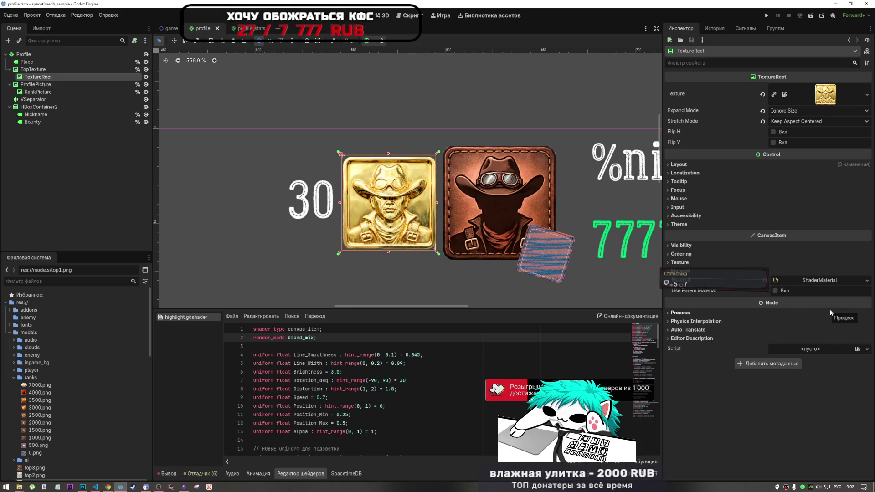
click(108, 486)
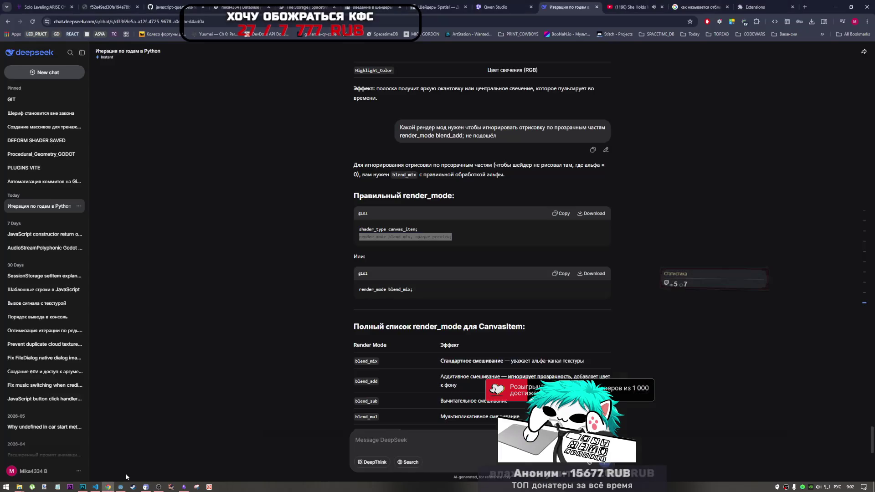
Look through DeepSeek's CanvasItem render mode table and select blend_premul_alpha
click(431, 206)
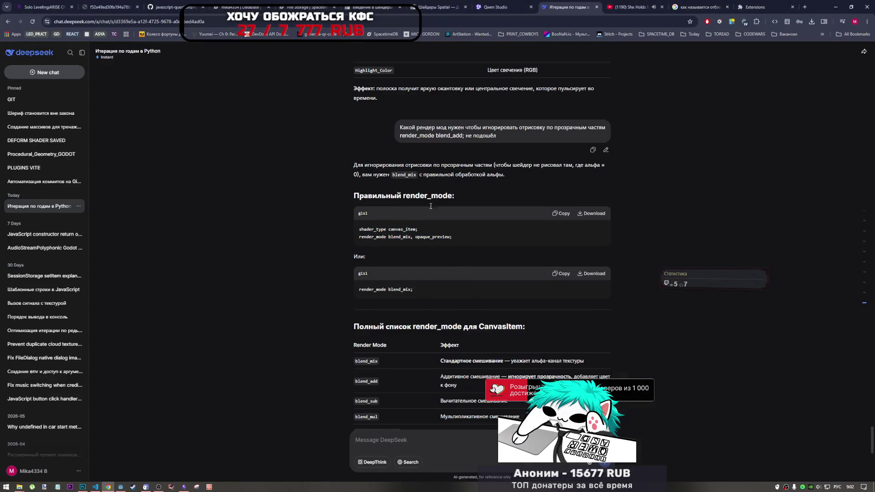
scroll(429, 328, down, 2)
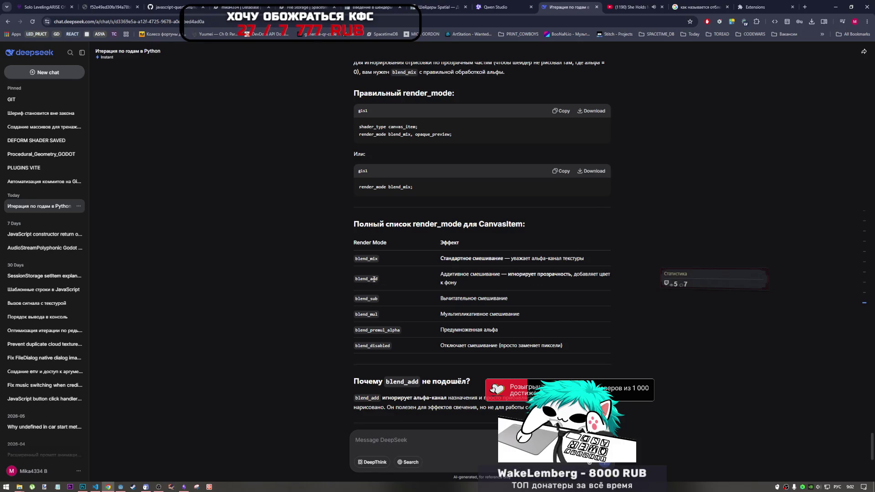
drag(379, 278, 355, 278)
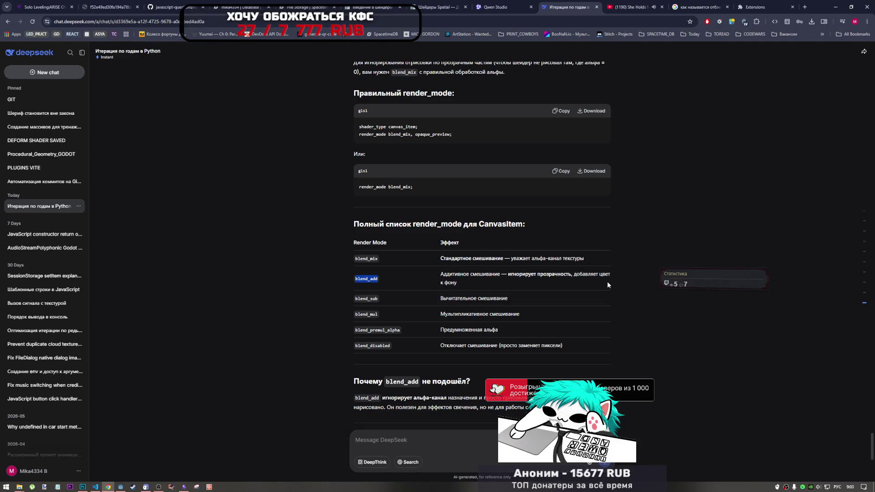
click(377, 313)
double_click(366, 315)
click(379, 341)
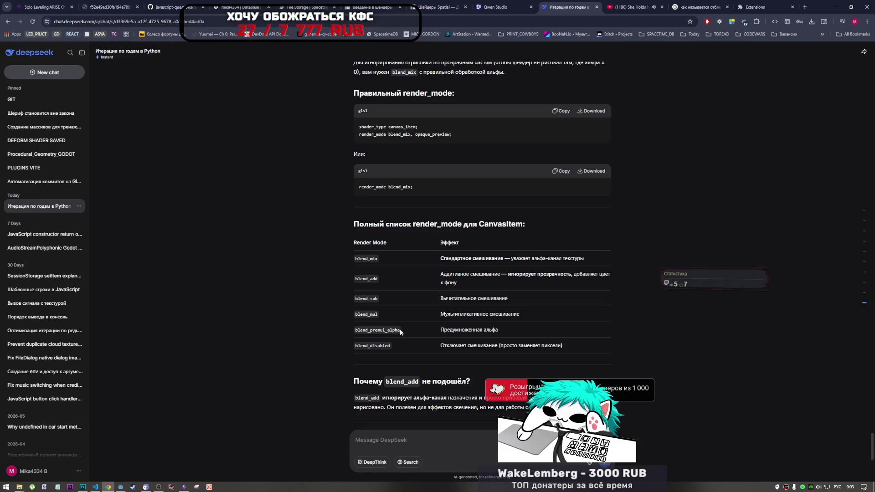
drag(537, 410, 351, 329)
double_click(354, 331)
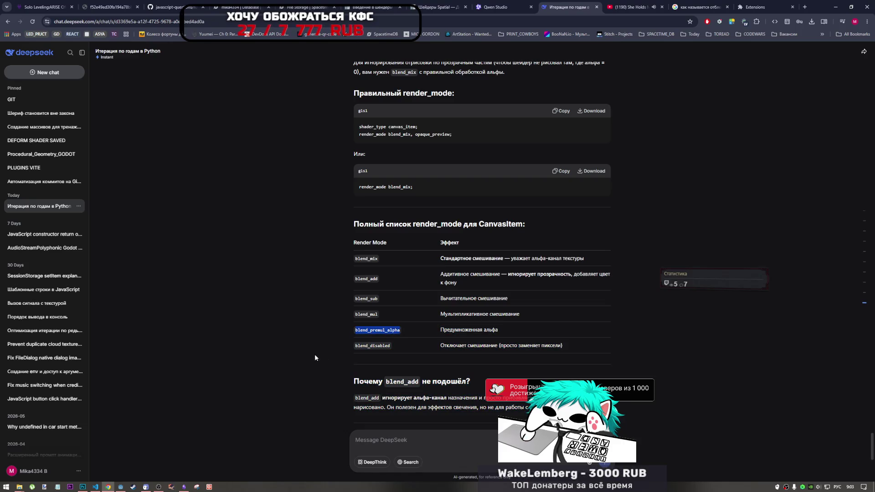
click(120, 486)
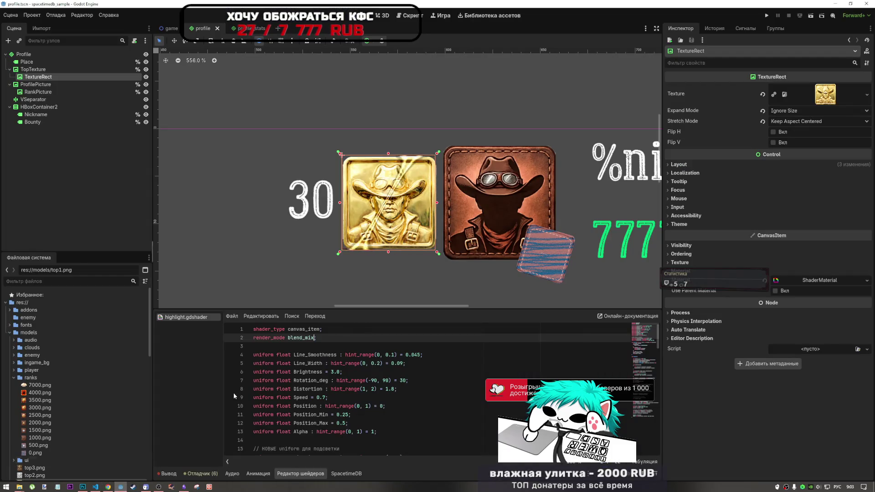
Replace line 2 with render_mode blend_premul_alpha and save the shader
key(shift+Home)
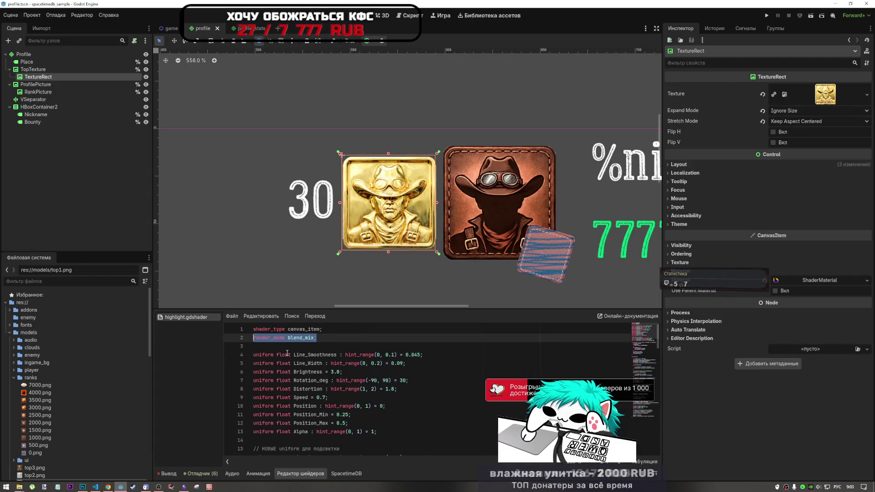
key(ctrl+v)
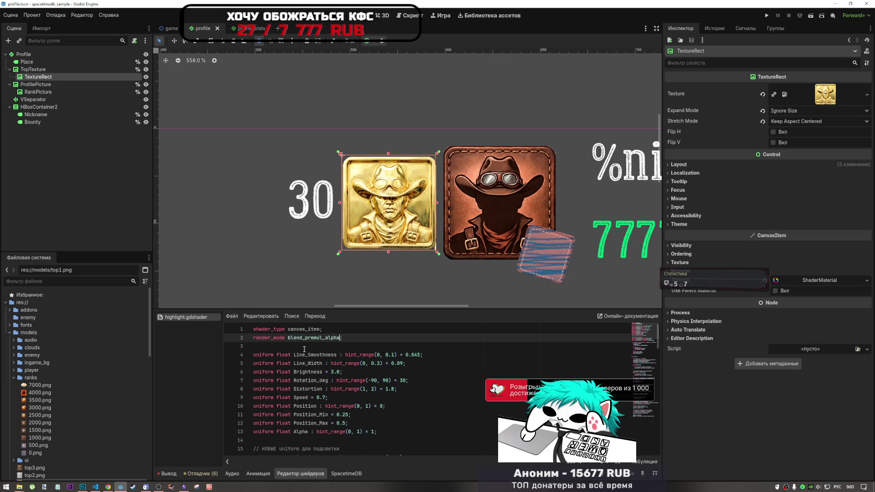
key(ctrl+s)
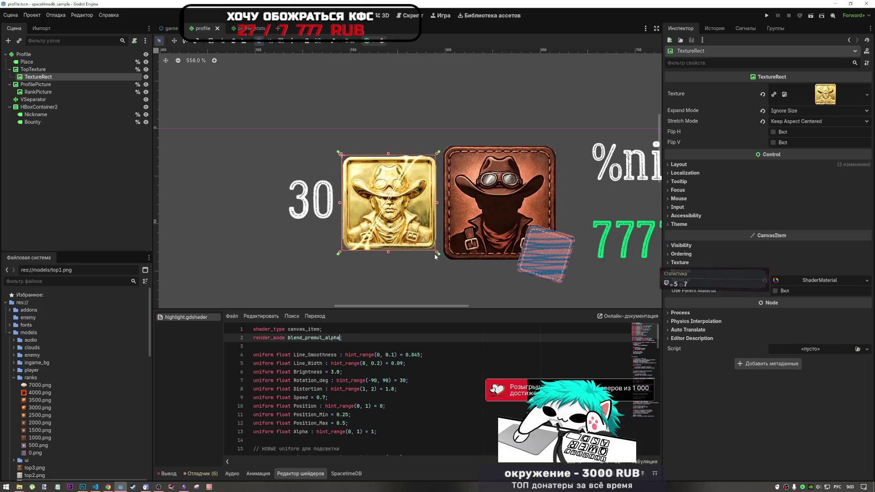
Zoom out on the badge and undo the accidental move of TextureRect out of TopTexture
click(440, 174)
scroll(440, 174, down, 1)
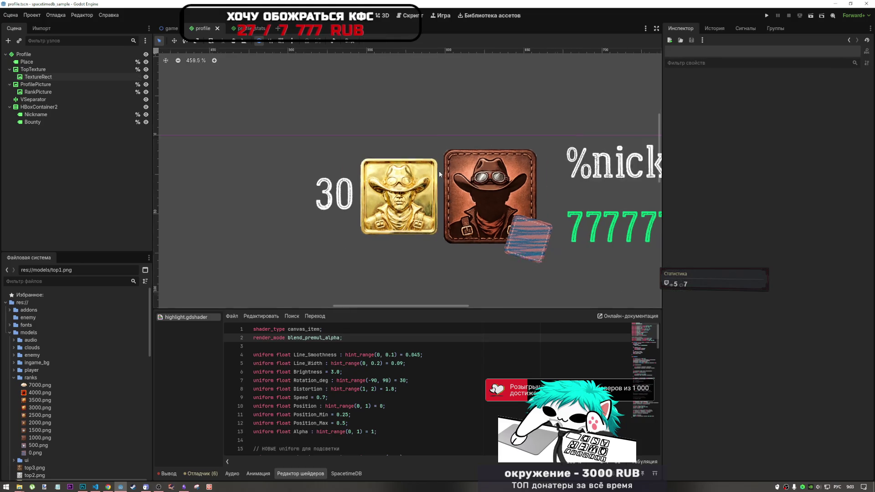
scroll(440, 174, down, 1)
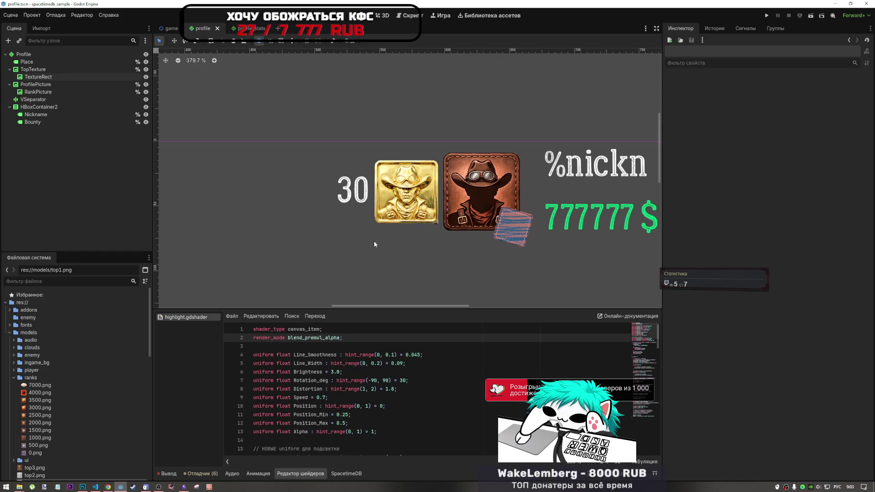
drag(105, 80, 54, 66)
key(ctrl+z)
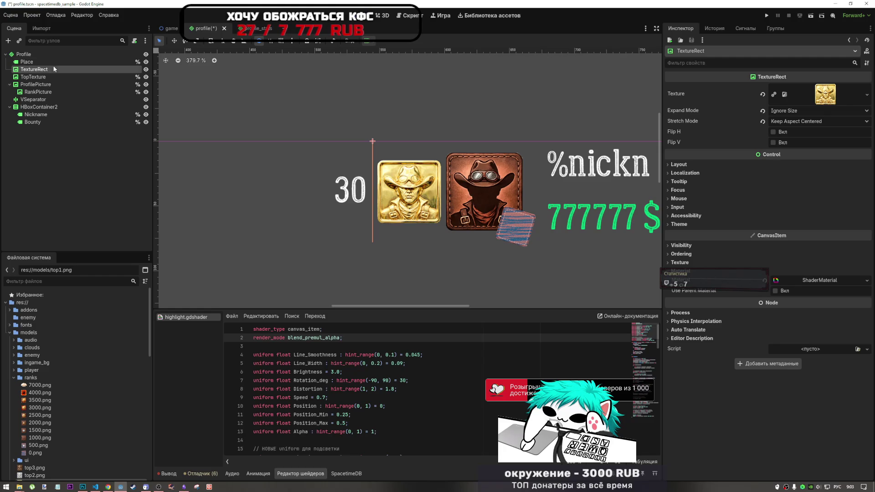
Toggle TopTexture's gold badge visibility, select TextureRect, and highlight the shader's render_mode line
click(26, 69)
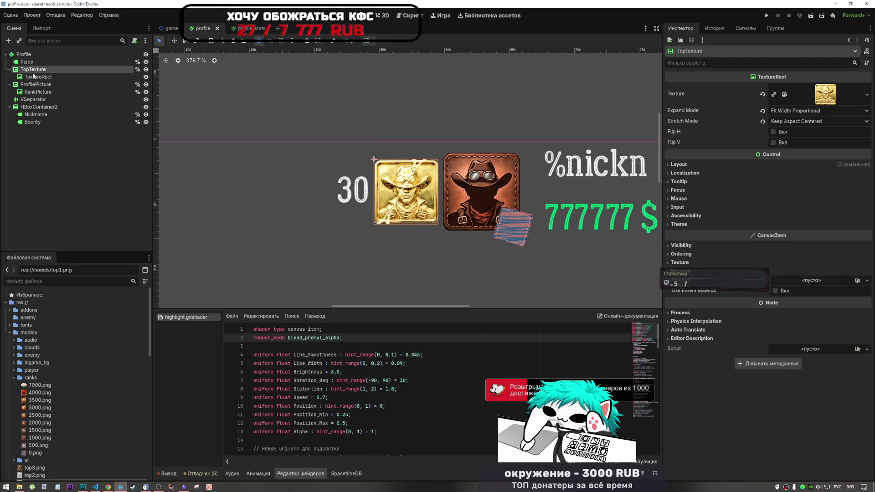
click(146, 70)
click(146, 70)
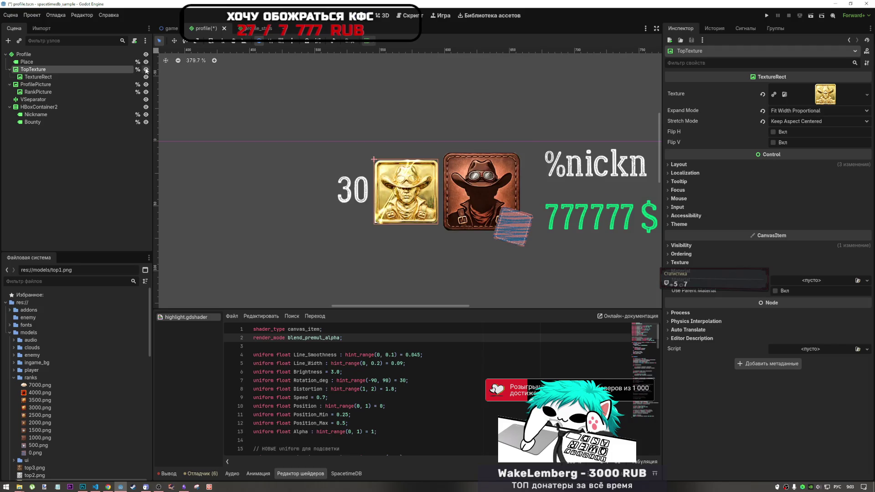
click(49, 77)
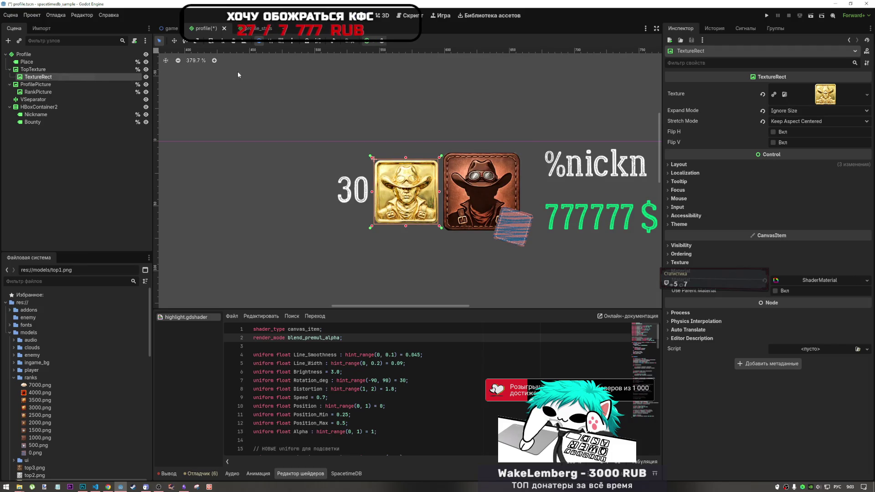
scroll(387, 180, down, 5)
click(419, 139)
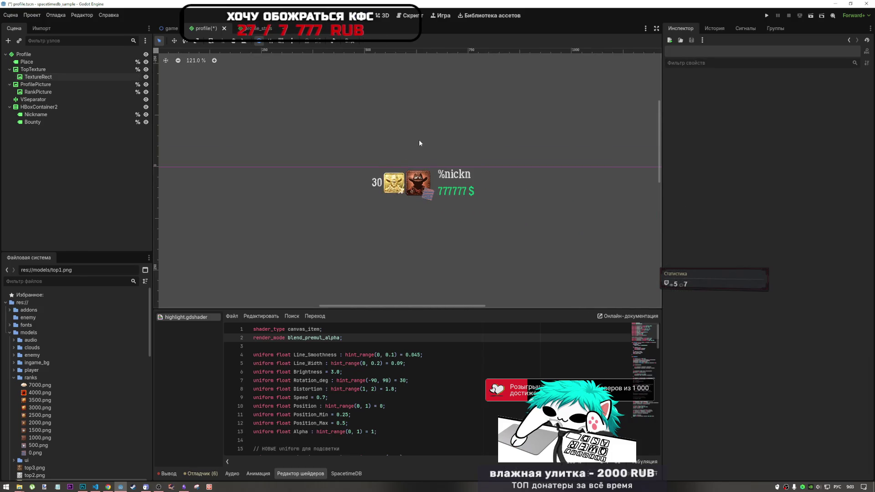
scroll(414, 151, down, 4)
scroll(421, 168, up, 3)
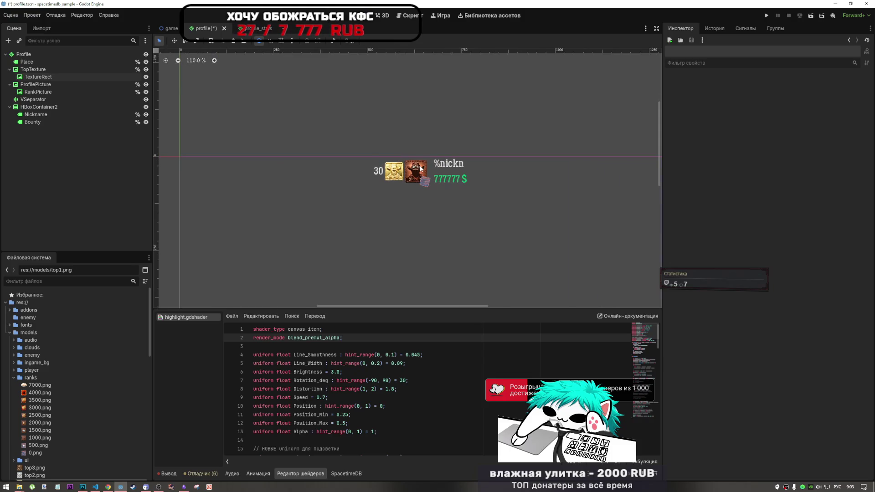
scroll(417, 168, up, 2)
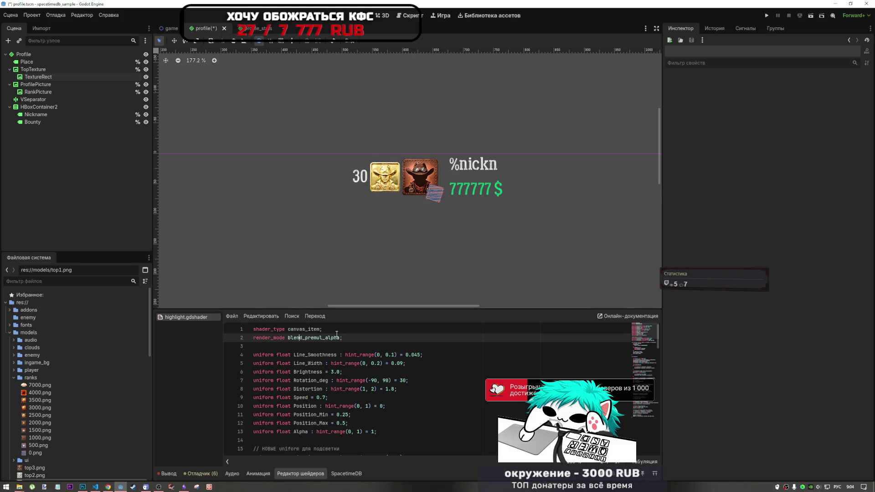
drag(343, 338, 254, 337)
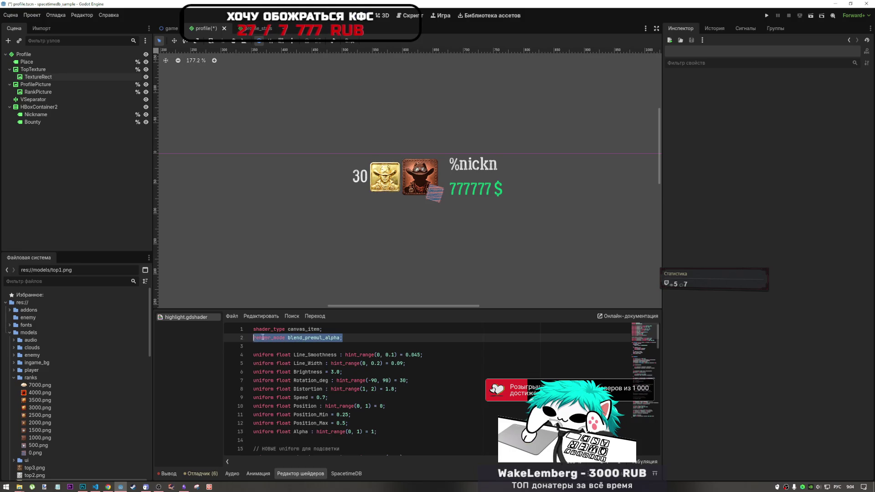
Expand the rank badge TextureRect's ShaderMaterial parameters and compare with DeepSeek's render_mode list
click(45, 75)
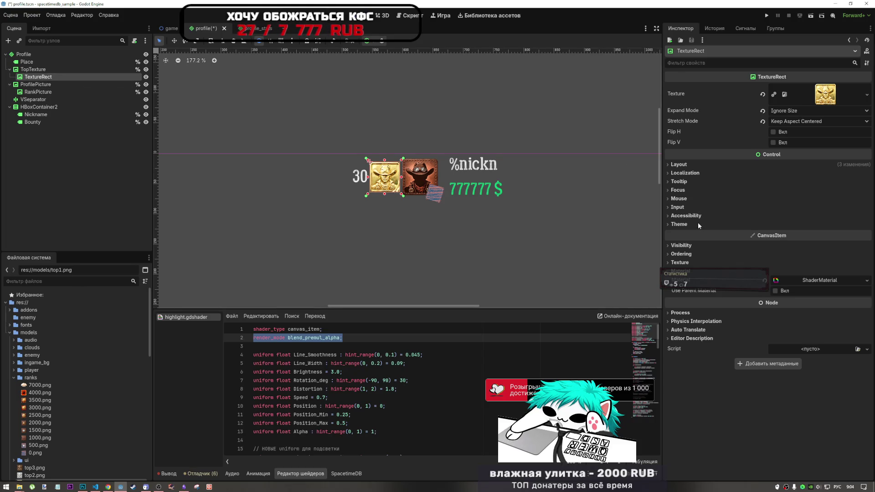
click(680, 263)
click(708, 262)
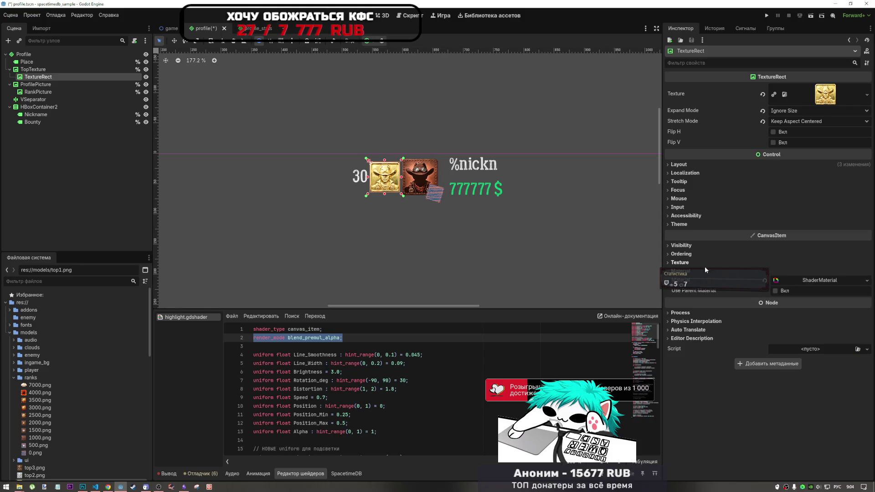
click(809, 281)
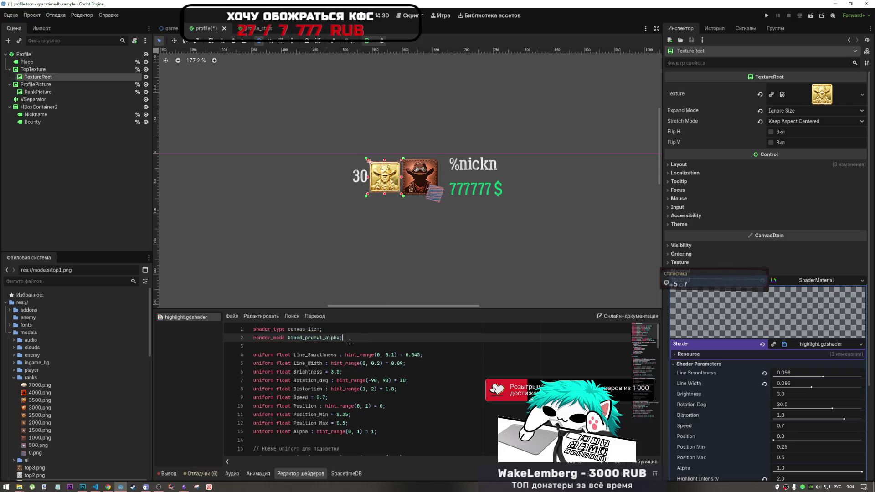
key(alt+Tab)
click(433, 440)
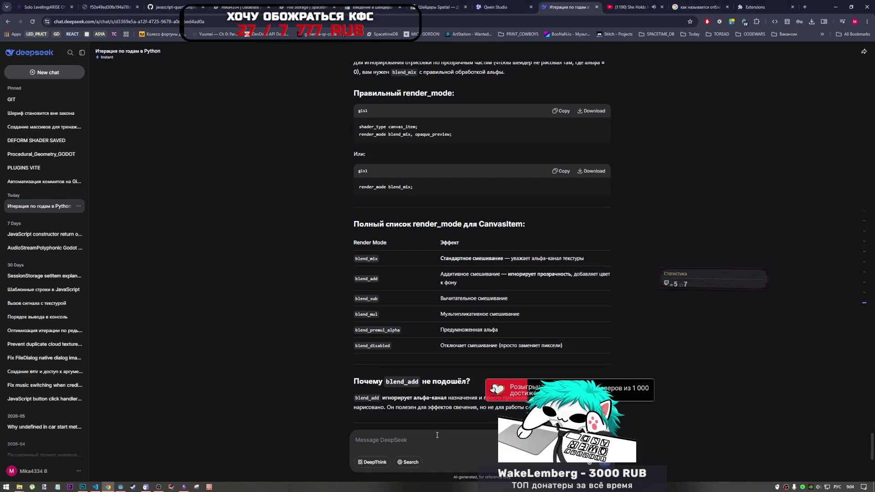
scroll(437, 435, down, 2)
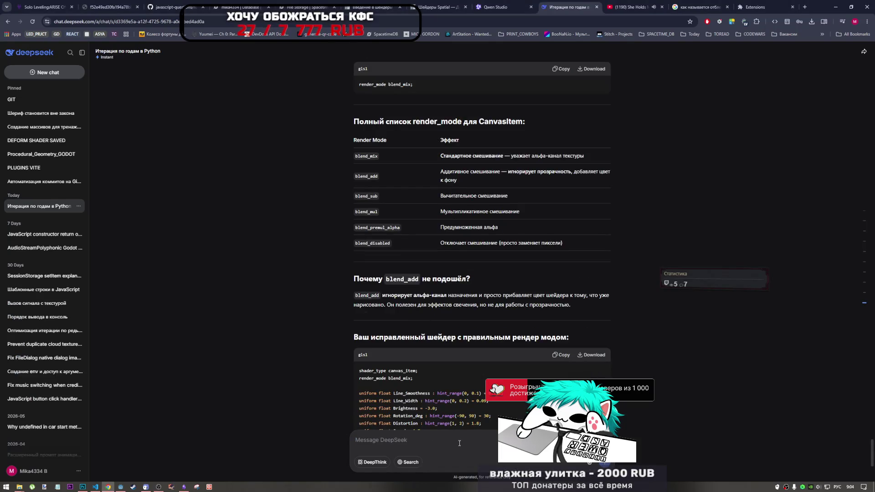
click(119, 487)
key(ctrl+shift+Left)
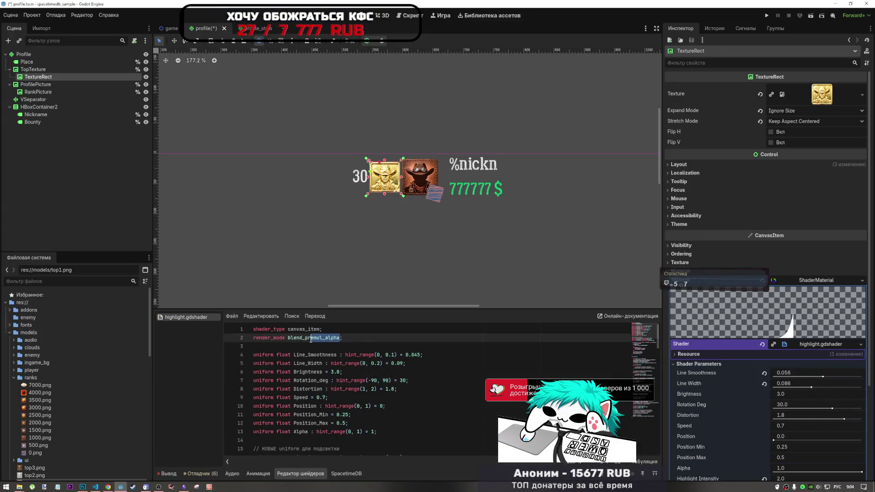
Replace blend_premul_alpha with blend_add on line 2 and save highlight.gdshader
text(фвв)
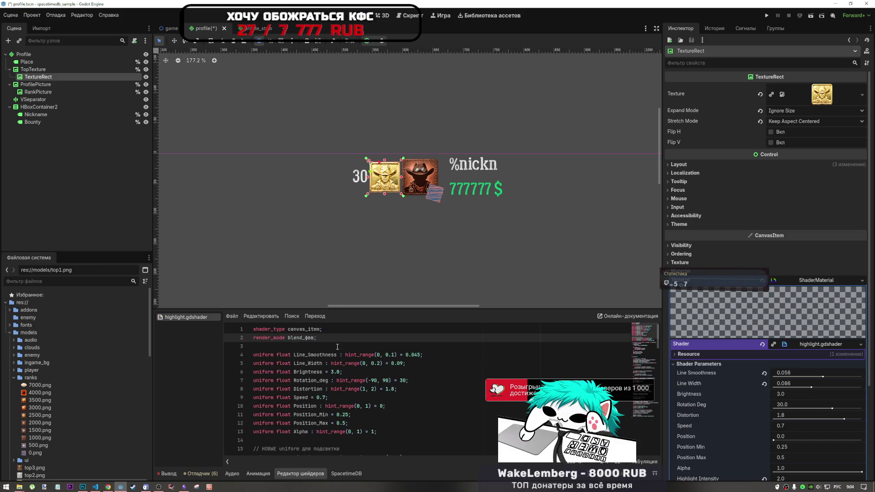
key(BackSpace)
key(alt+shift)
text(add)
key(ctrl+s)
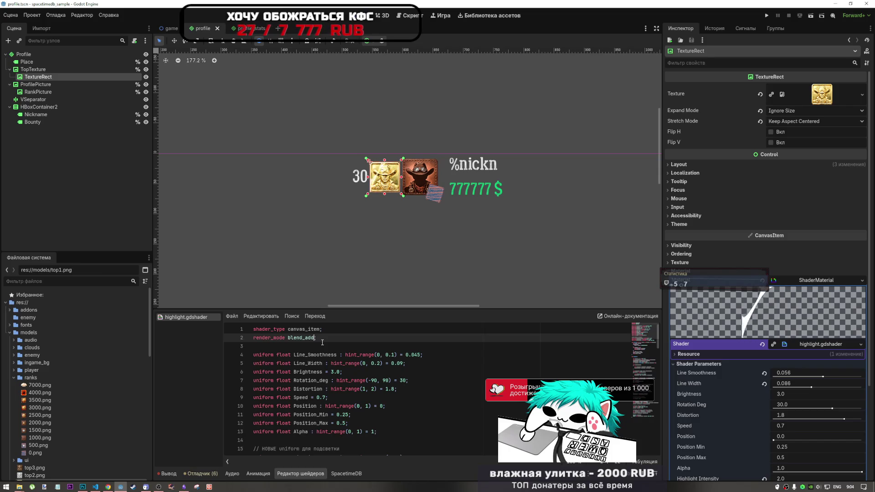
scroll(749, 419, down, 3)
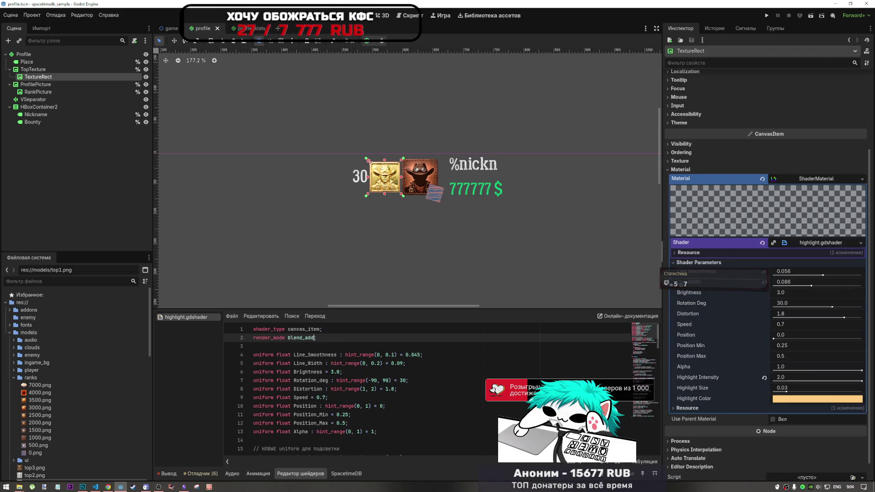
click(108, 488)
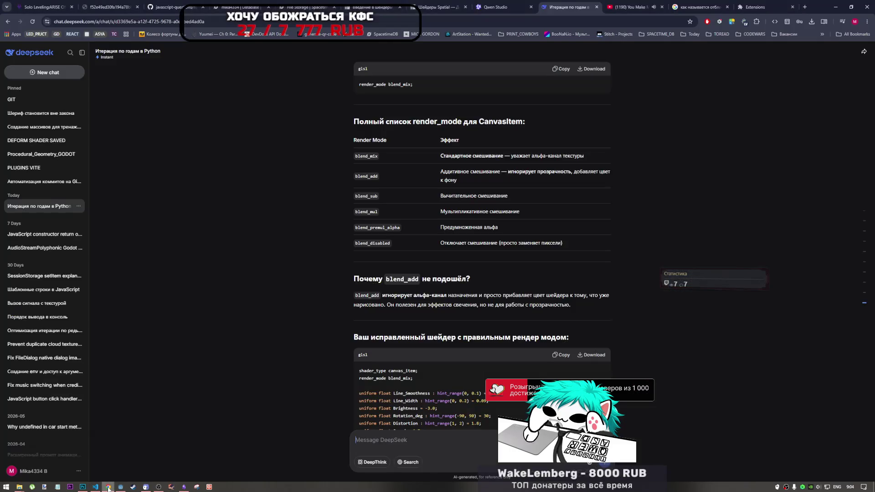
Scroll DeepSeek's answer down to the corrected shader code using render_mode blend_mix
scroll(503, 296, down, 5)
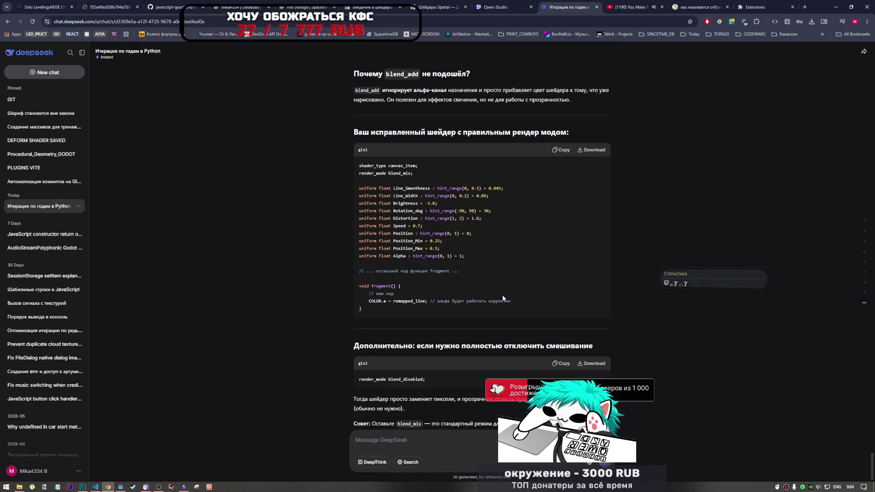
scroll(445, 291, down, 1)
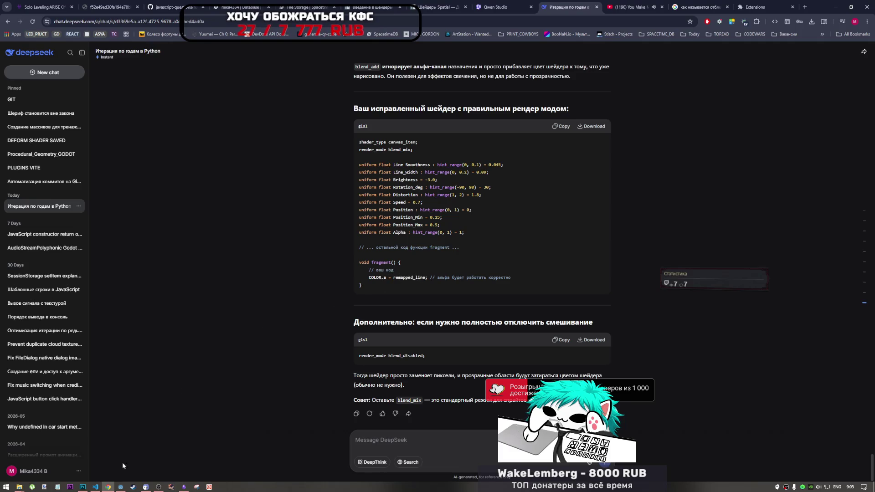
click(121, 487)
Scroll through the fragment() code, stopping at the remapped_line declaration
scroll(293, 383, down, 10)
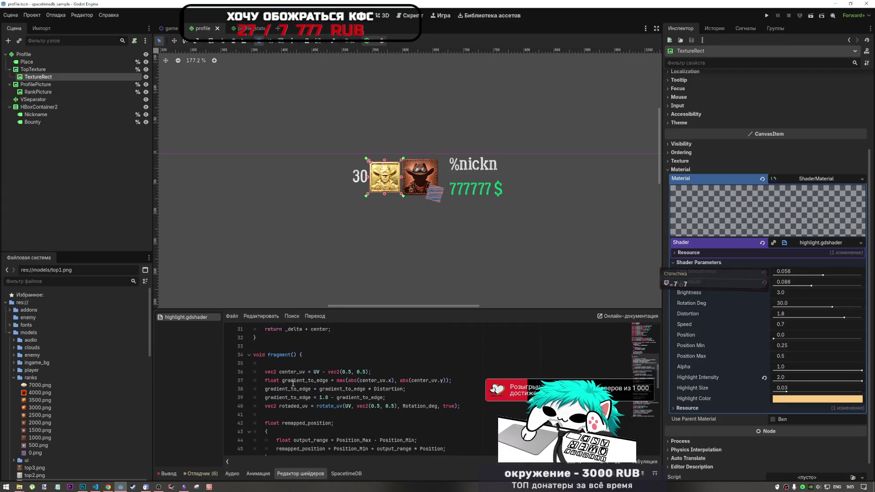
scroll(293, 383, down, 7)
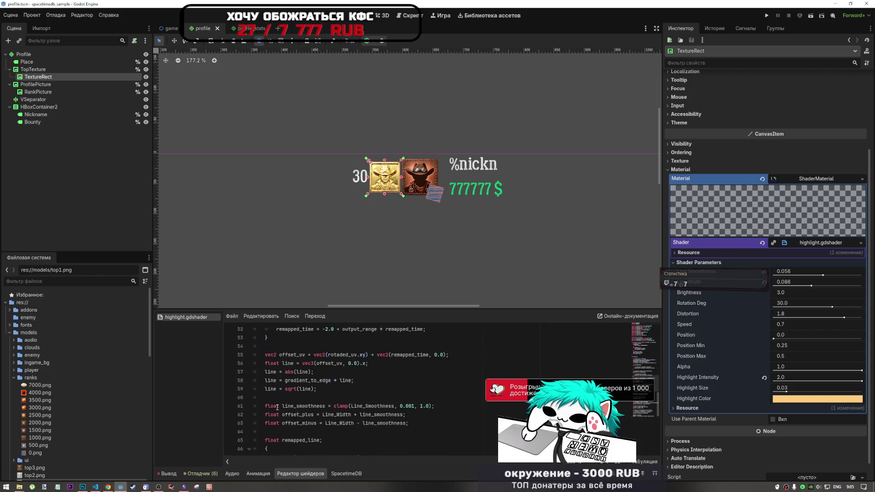
scroll(277, 408, down, 3)
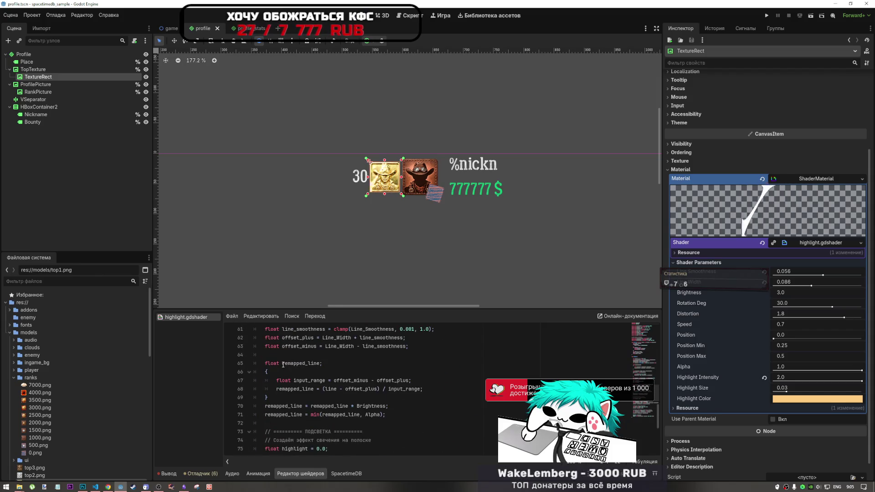
click(283, 363)
scroll(292, 371, down, 3)
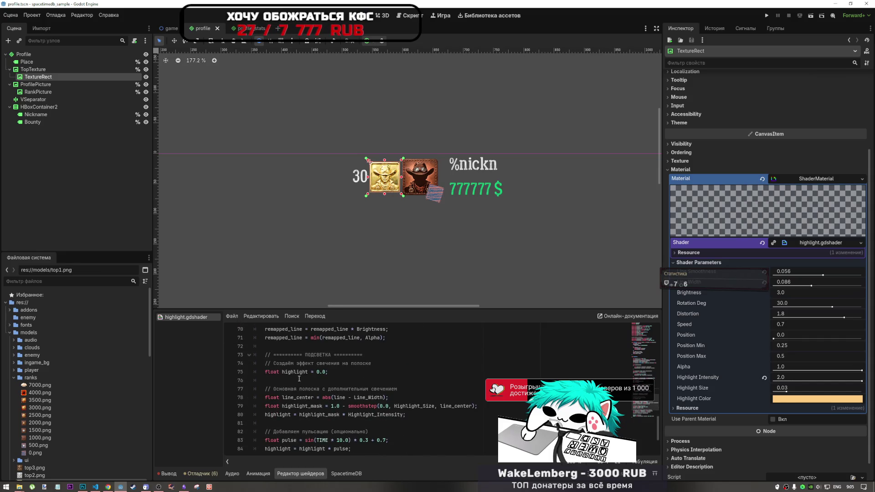
scroll(299, 378, down, 1)
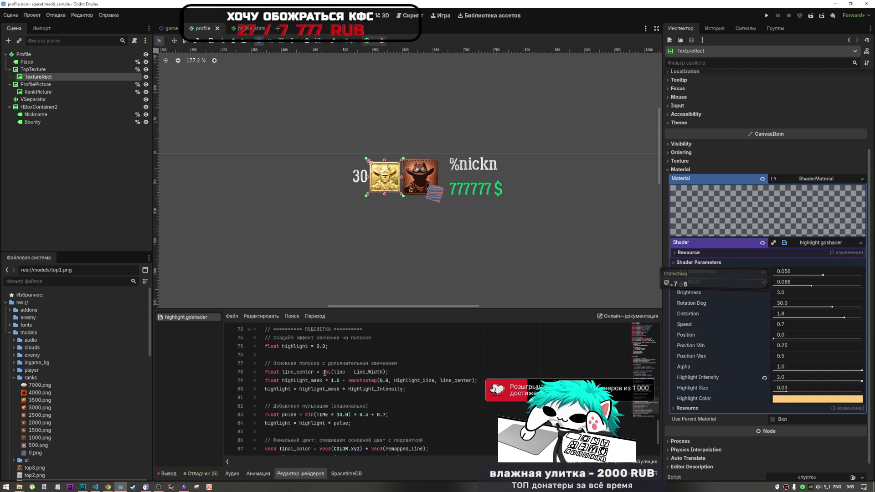
scroll(323, 360, down, 2)
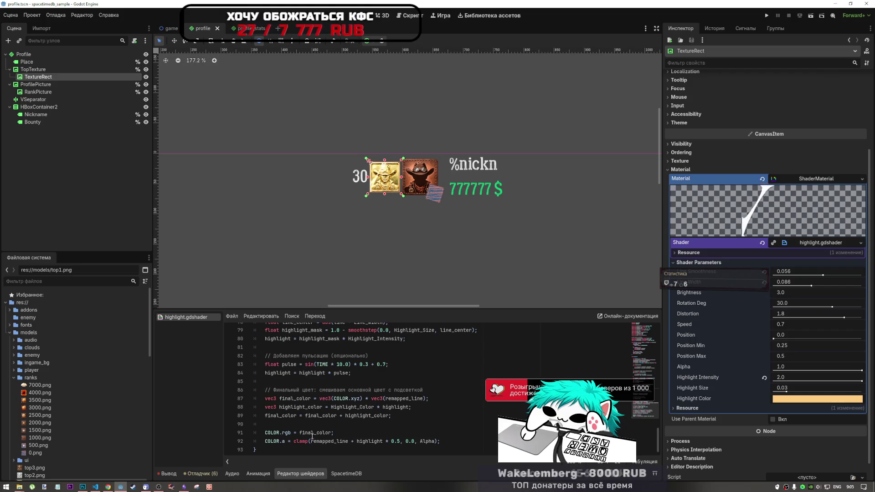
click(108, 487)
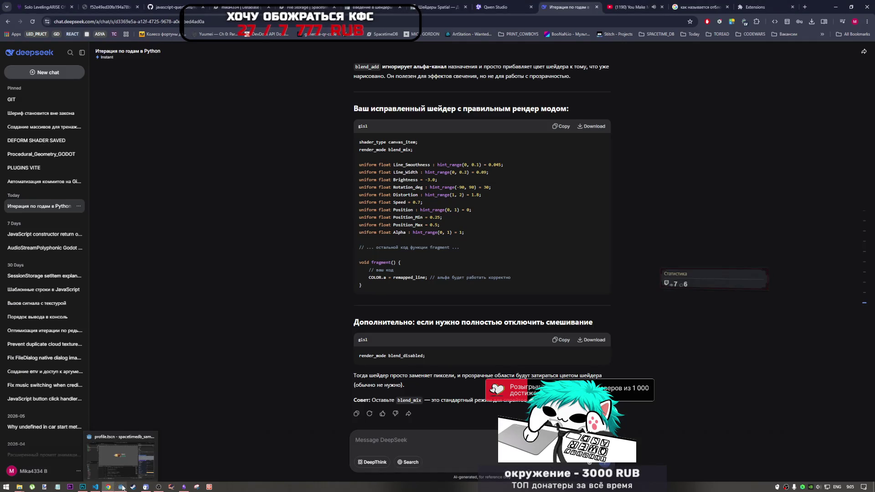
click(122, 487)
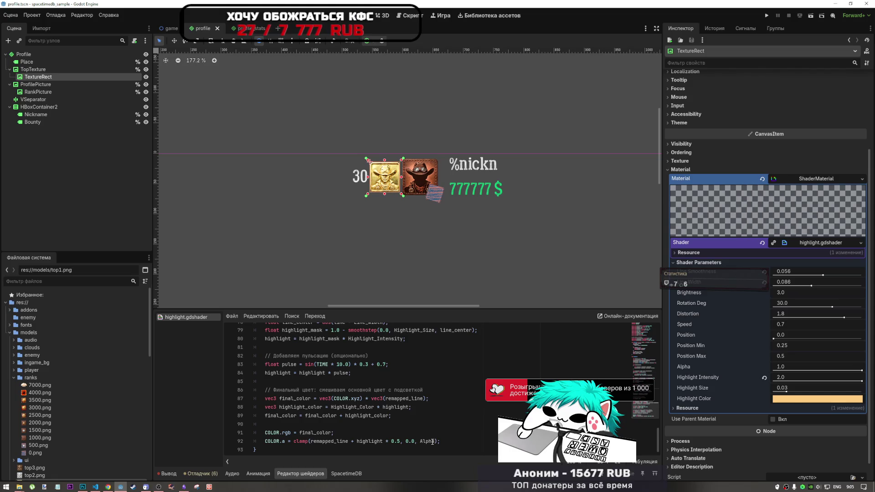
Search for Alpha from line 92 and step back to its uniform declaration on line 13
double_click(428, 441)
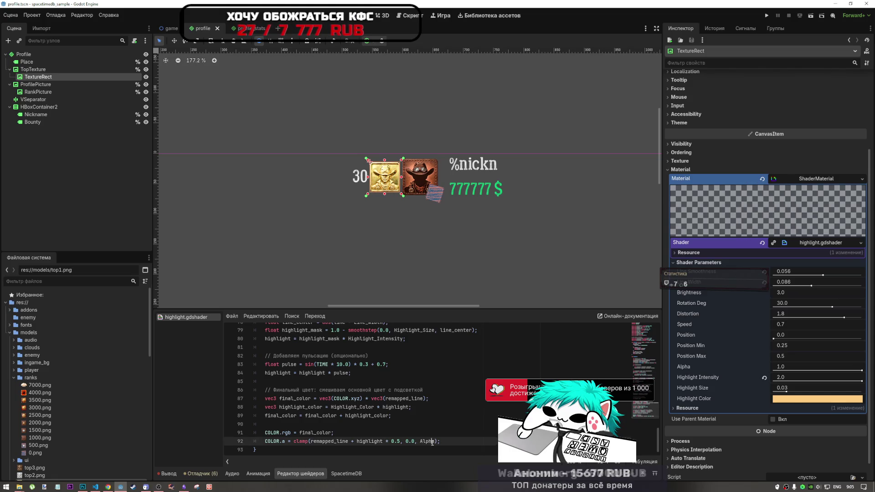
key(ctrl+f)
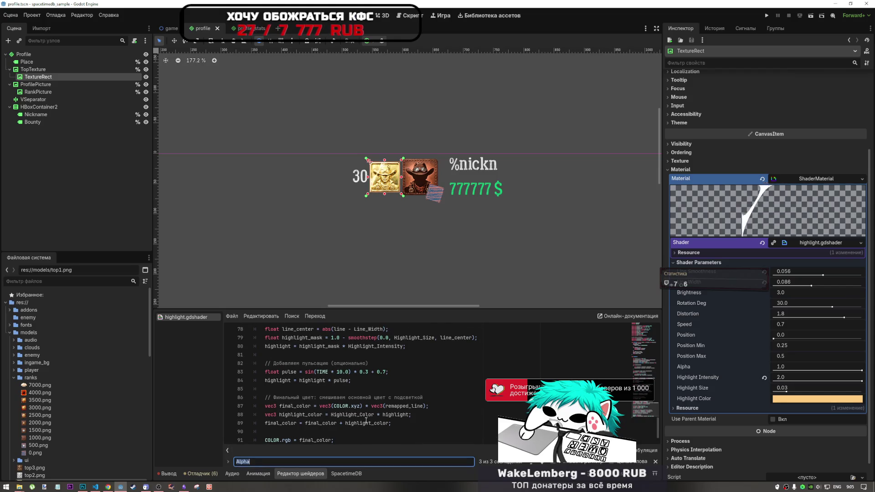
click(539, 463)
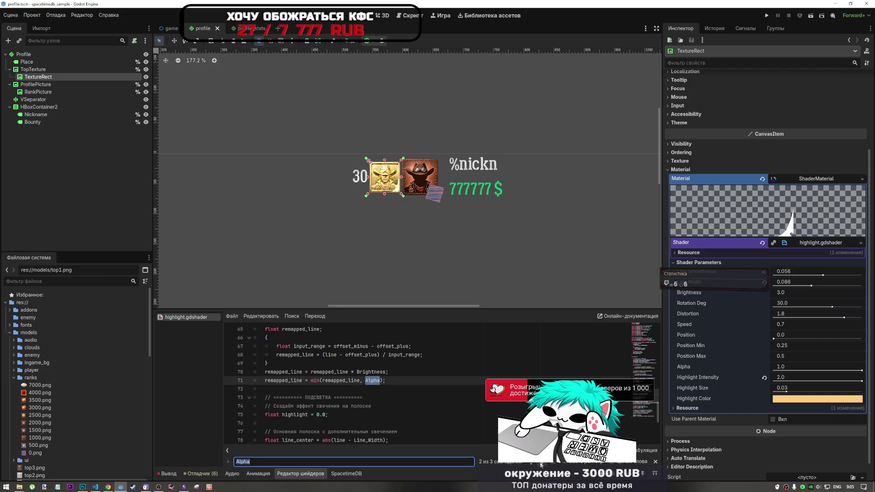
key(shift+Return)
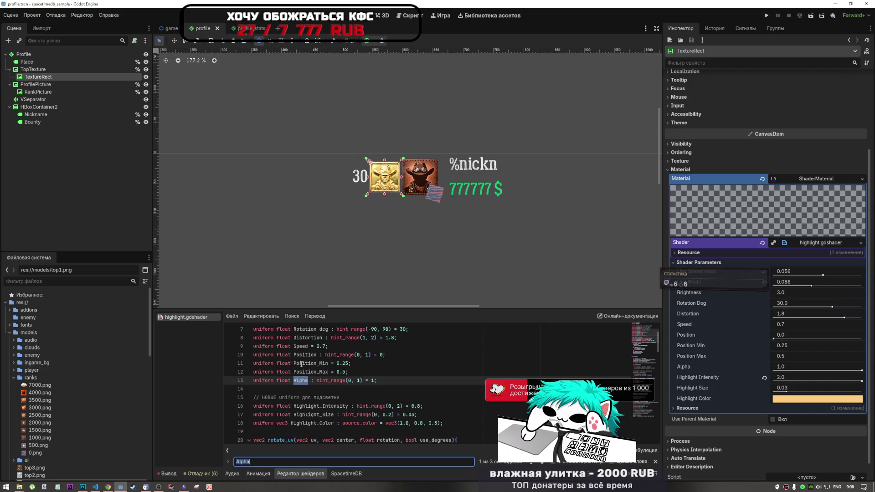
click(96, 487)
Type the request 'мне нужно чтобы только на видимых частях работал' into DeepSeek's message box
click(109, 487)
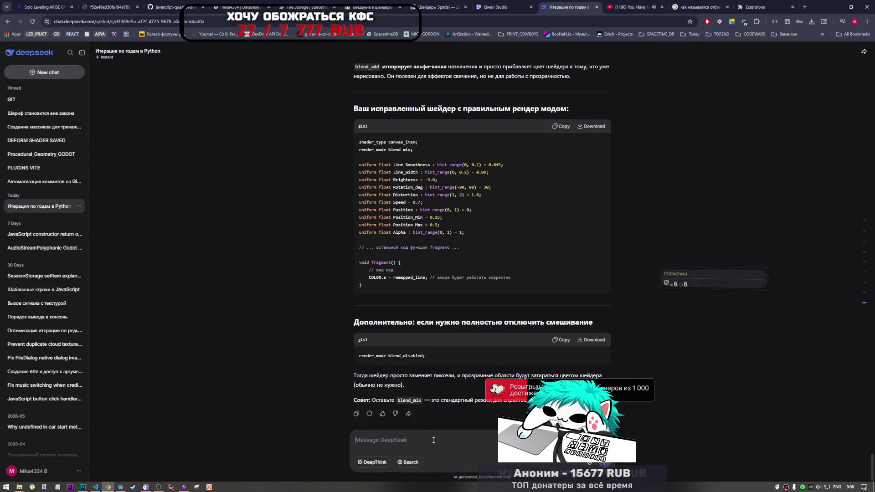
text(v)
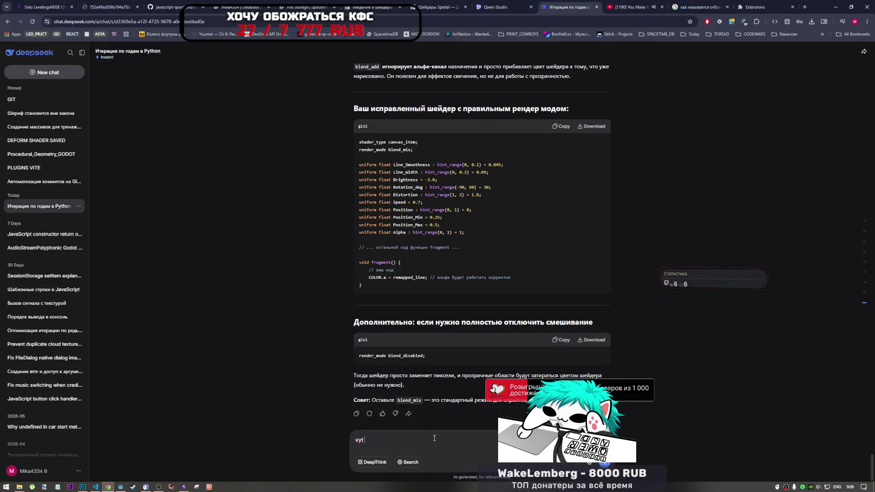
key(BackSpace)
text(e)
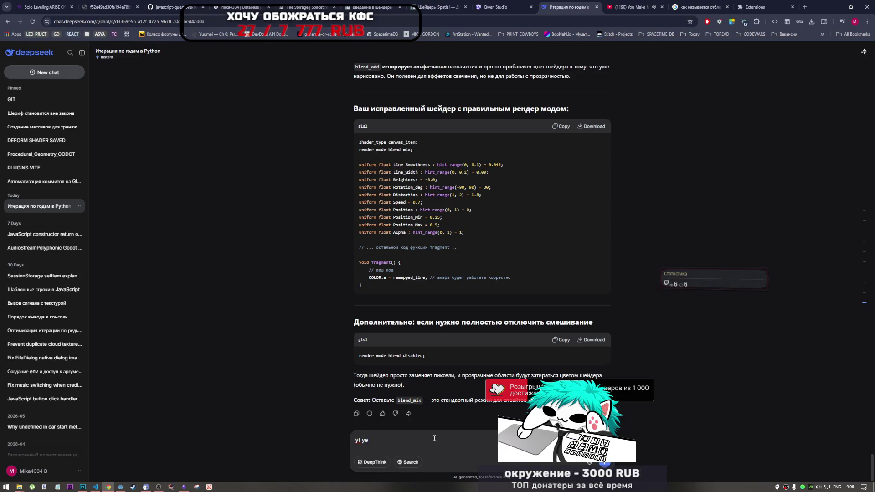
key(alt+shift)
text(мне нужно ч)
text(тобы то)
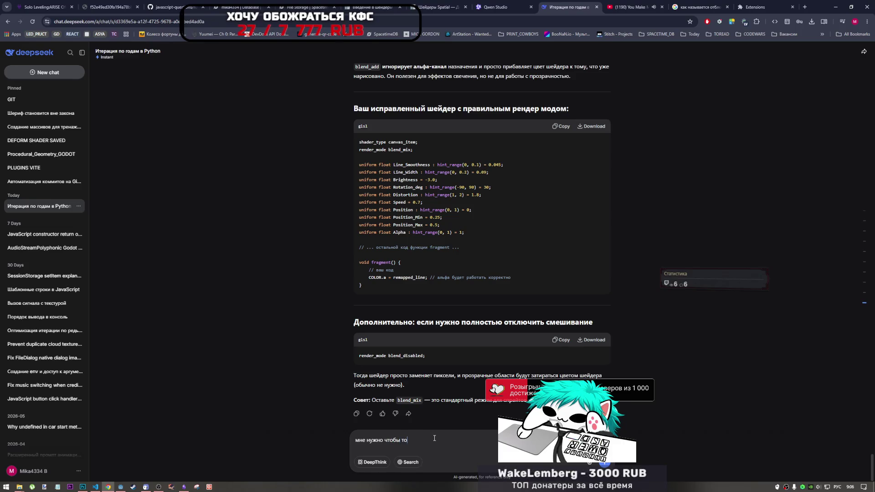
text(лько на видимы)
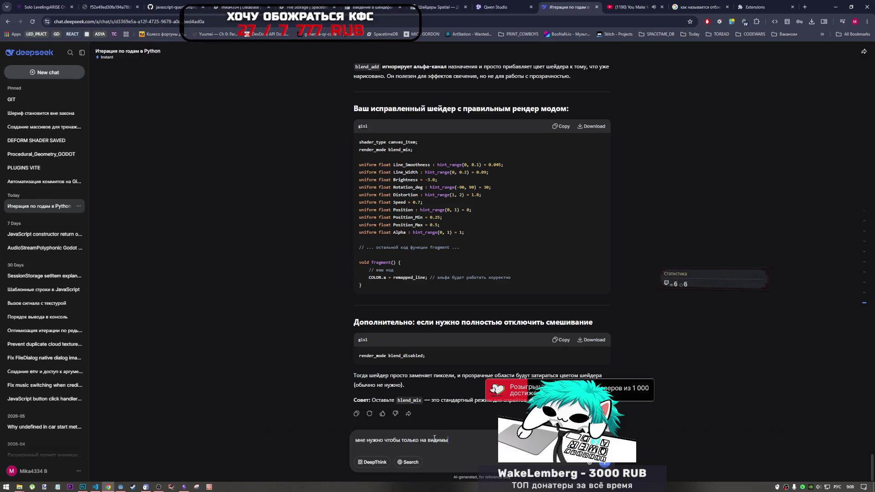
text(х ч)
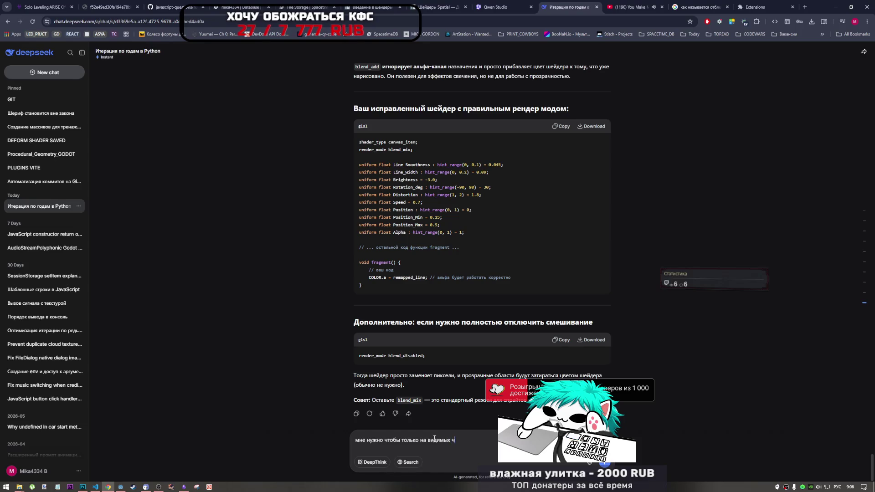
text(астях ра)
text(ботал)
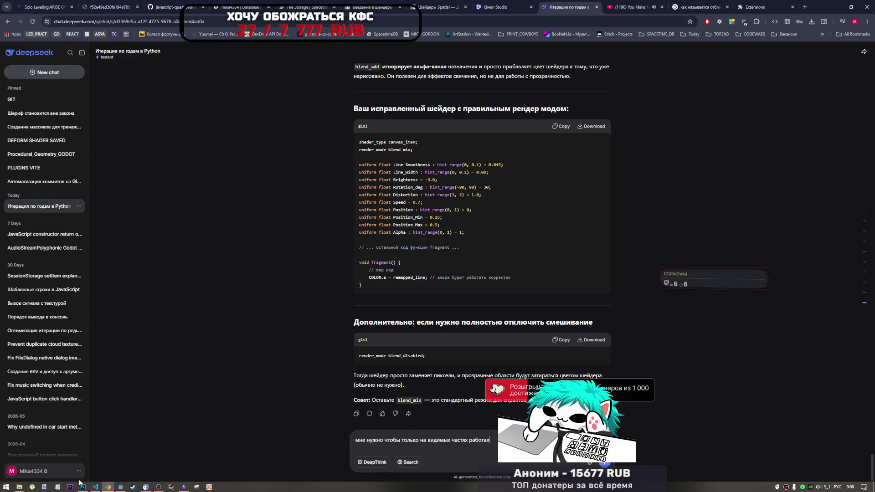
Append the copied shader code from Godot to the message and send it
mouse_move(119, 487)
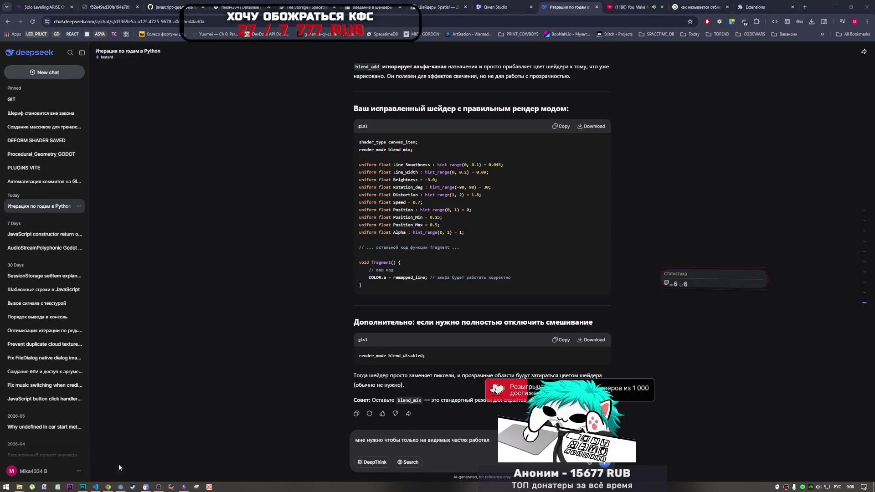
click(118, 463)
key(alt+Tab)
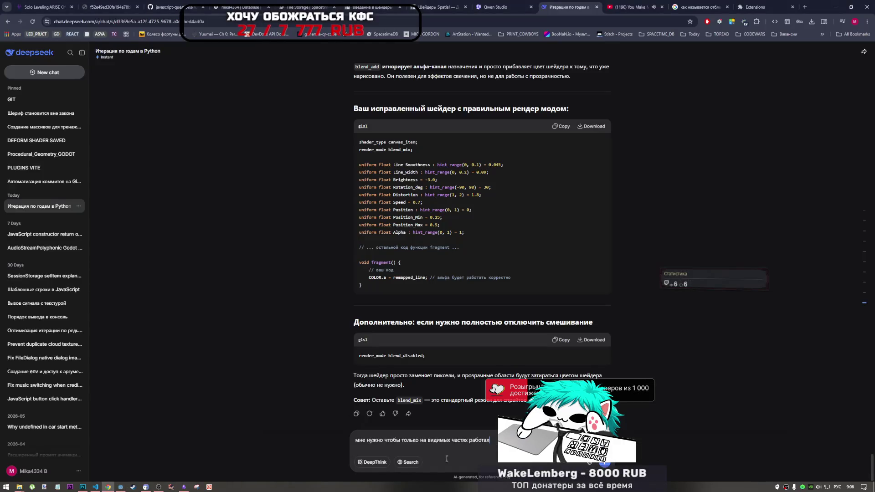
key(ctrl+v)
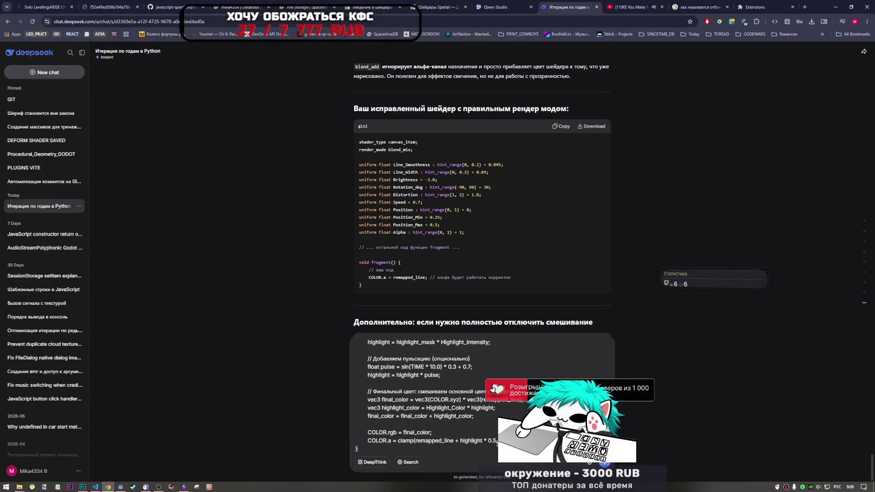
click(607, 464)
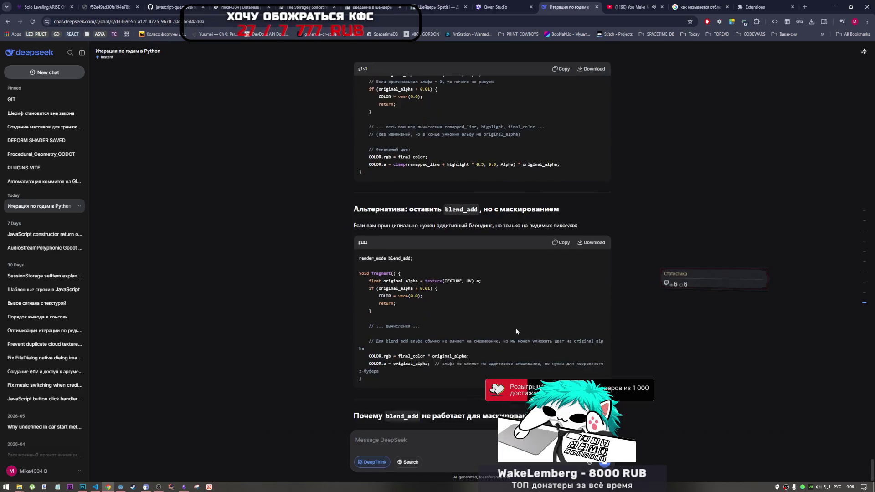
Read through DeepSeek's Решение, Альтернатива and recommended-code sections on drawing only over opaque pixels
scroll(434, 260, up, 3)
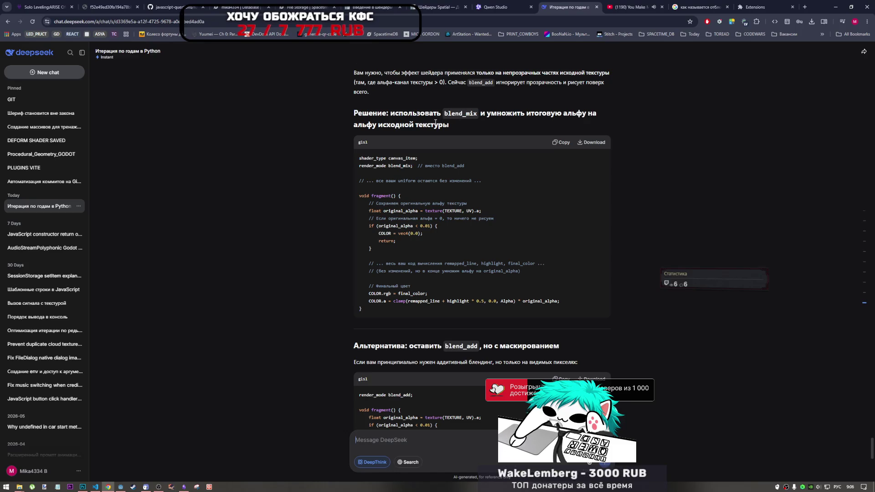
drag(498, 113, 555, 114)
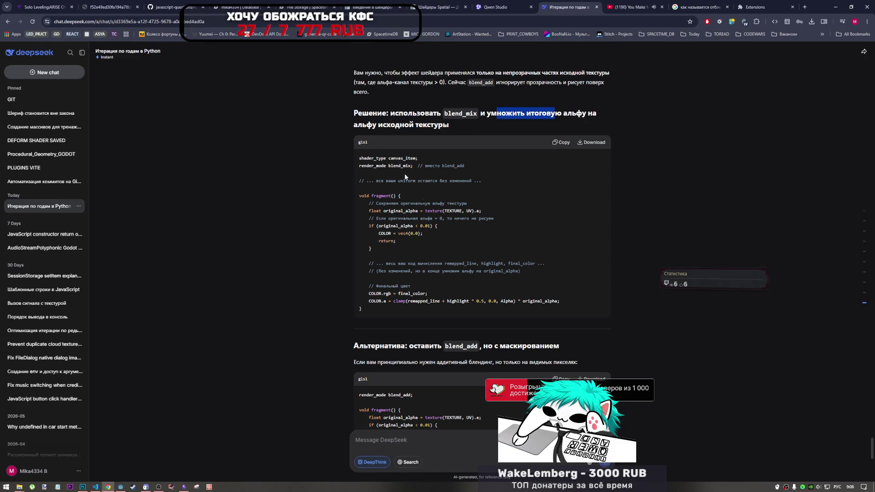
scroll(405, 177, down, 3)
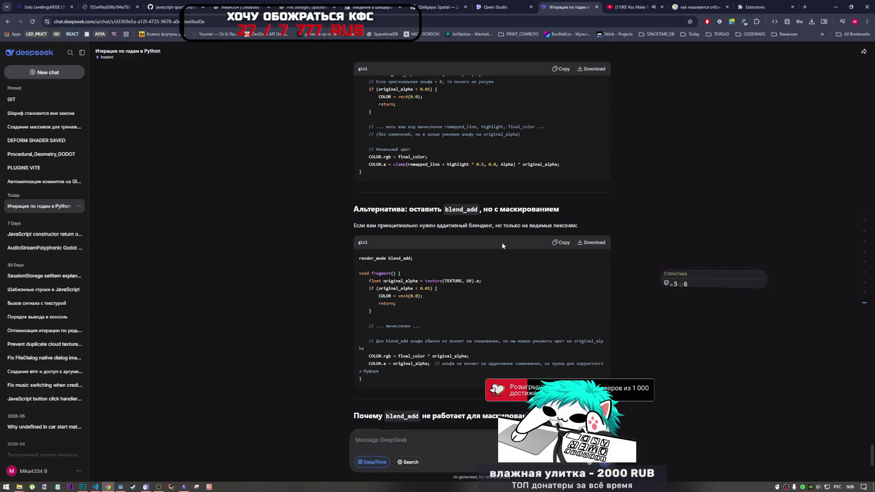
scroll(499, 246, down, 6)
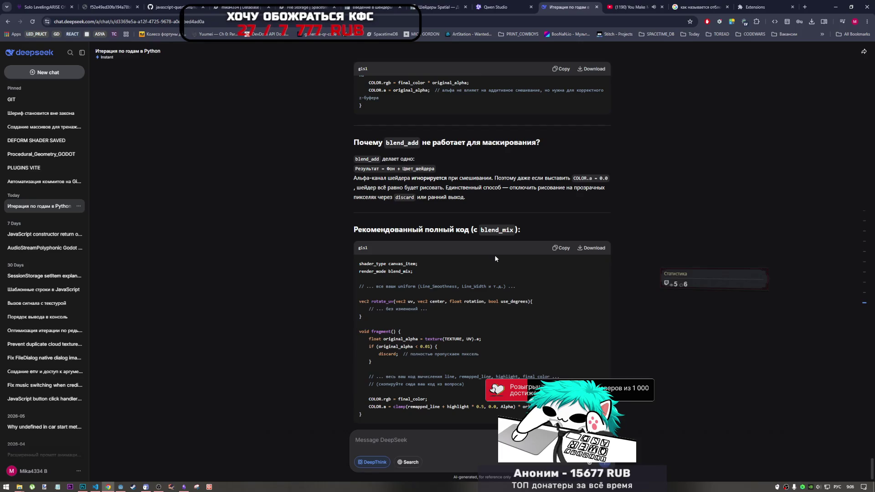
scroll(495, 258, up, 9)
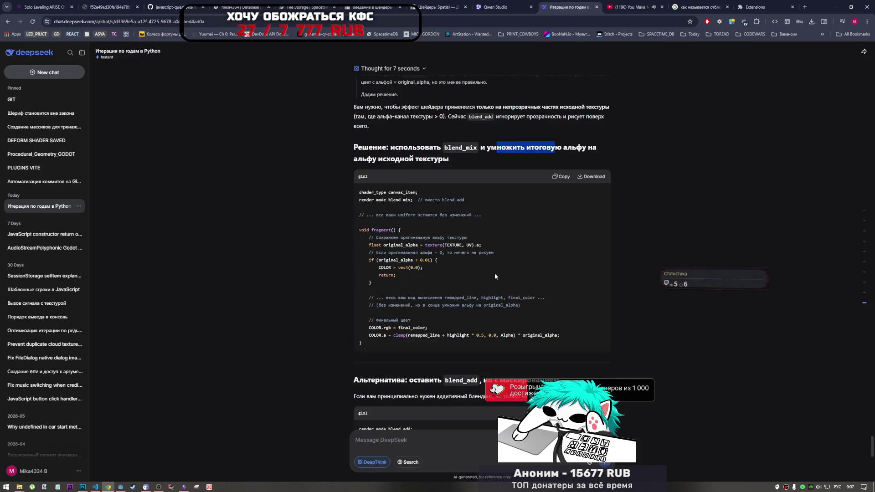
scroll(495, 276, down, 10)
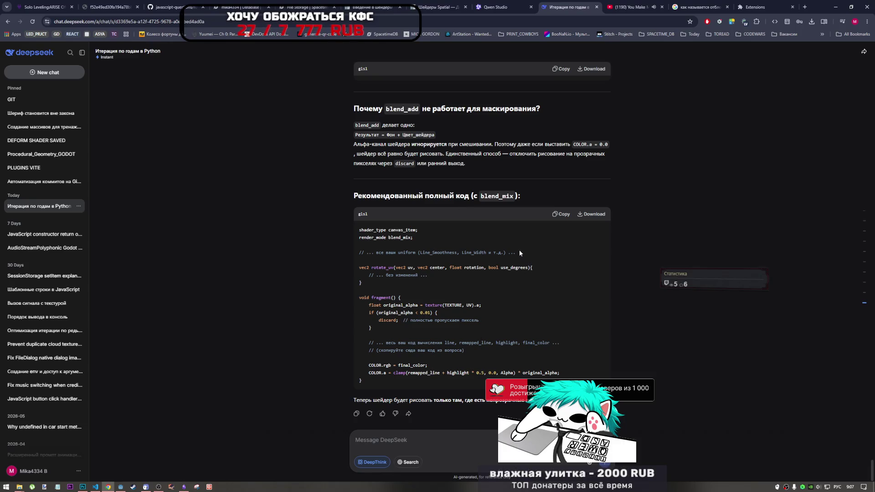
scroll(483, 291, up, 10)
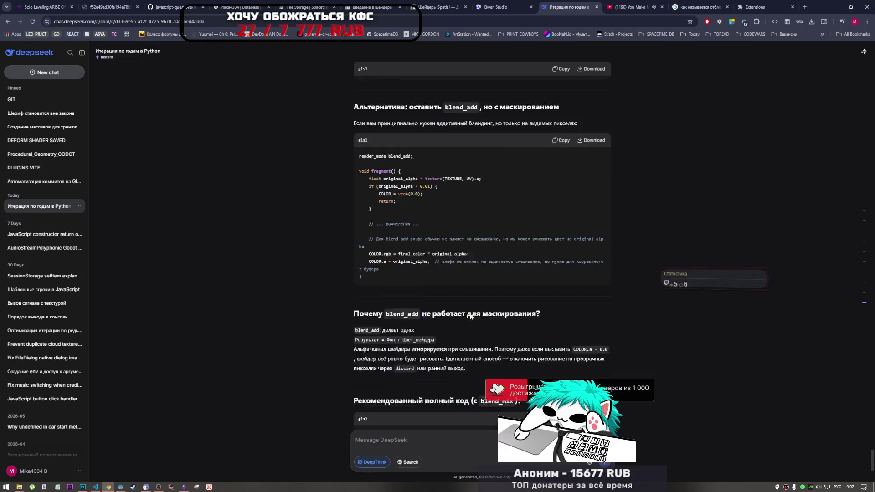
scroll(467, 311, down, 6)
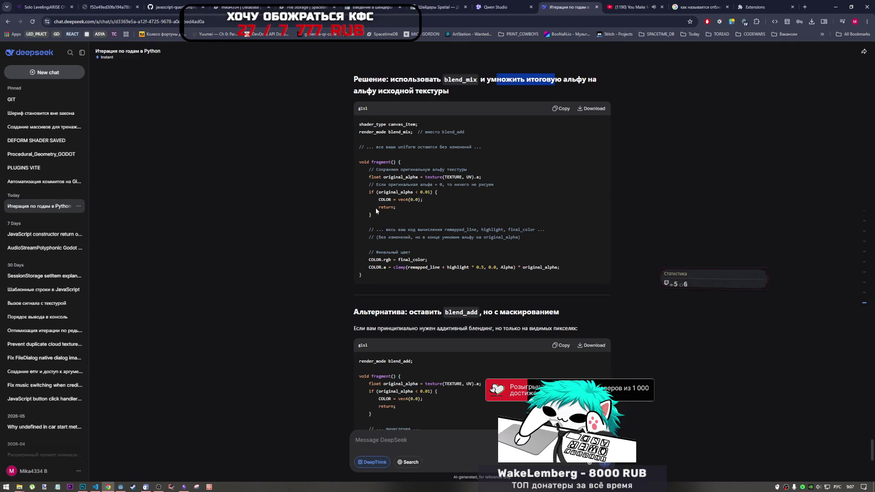
scroll(440, 301, down, 3)
click(474, 440)
text(полны)
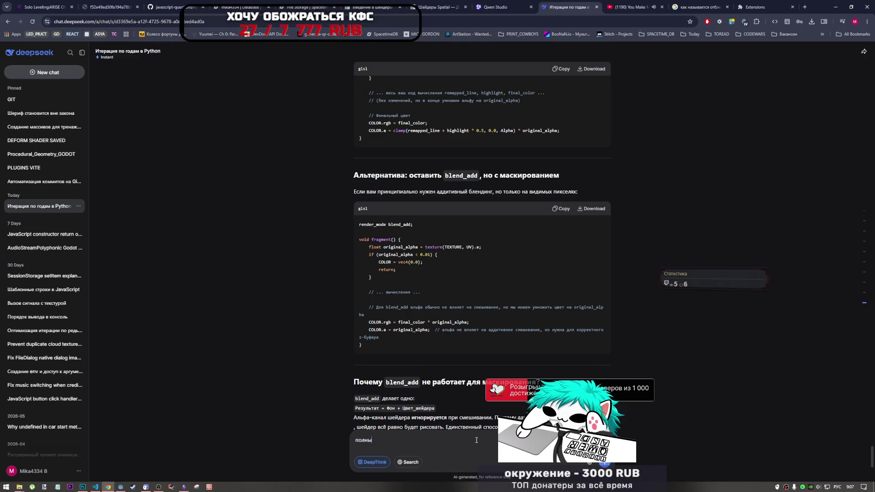
Send 'полный код' to DeepSeek and skim the full-code reply
text(й код)
key(Return)
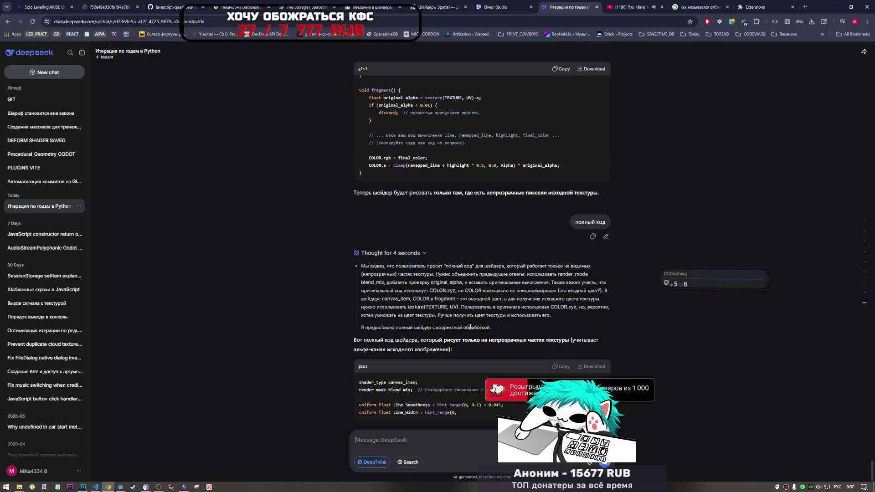
scroll(452, 373, up, 3)
scroll(452, 374, down, 4)
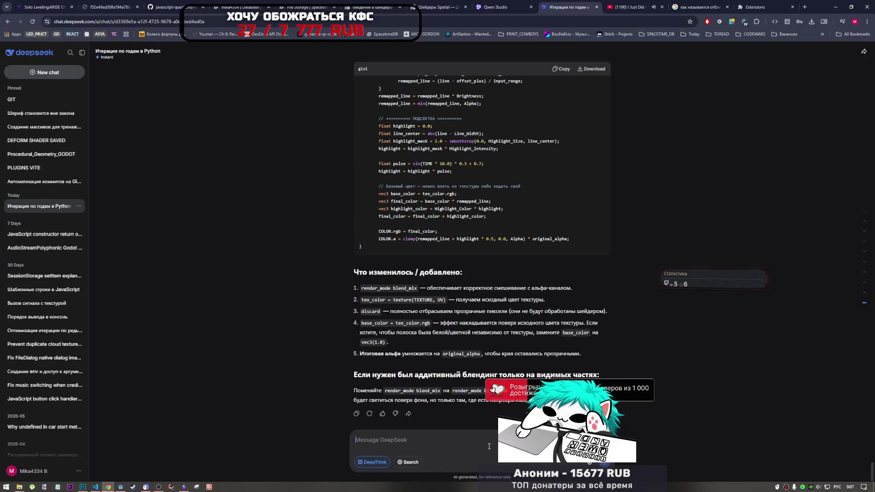
Ask DeepSeek for the full additive variant and copy its shader code block
text(дав)
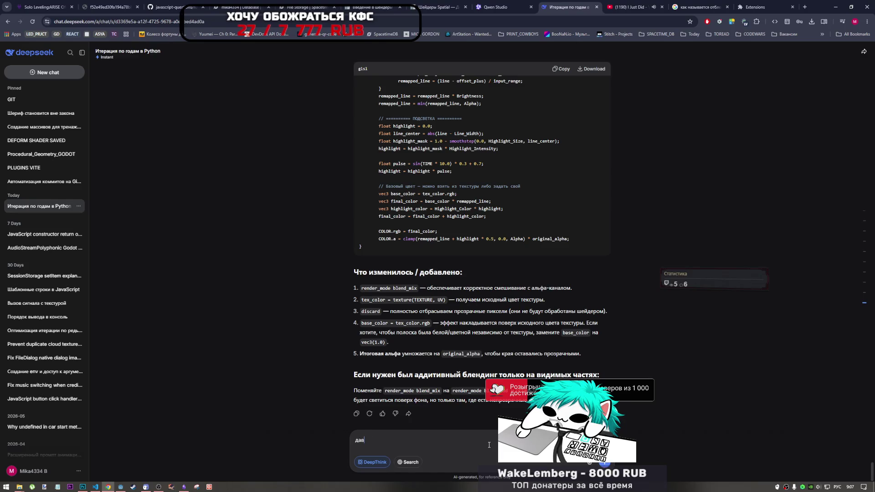
text(ай вариант )
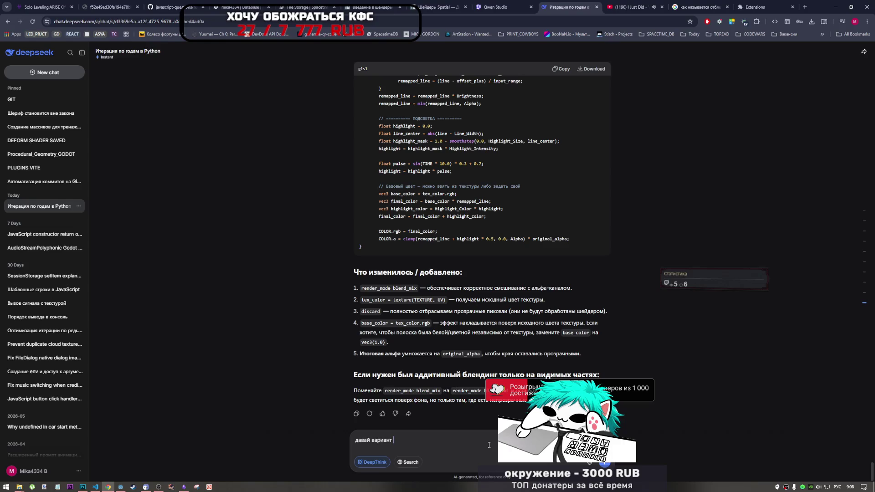
text(подитивн)
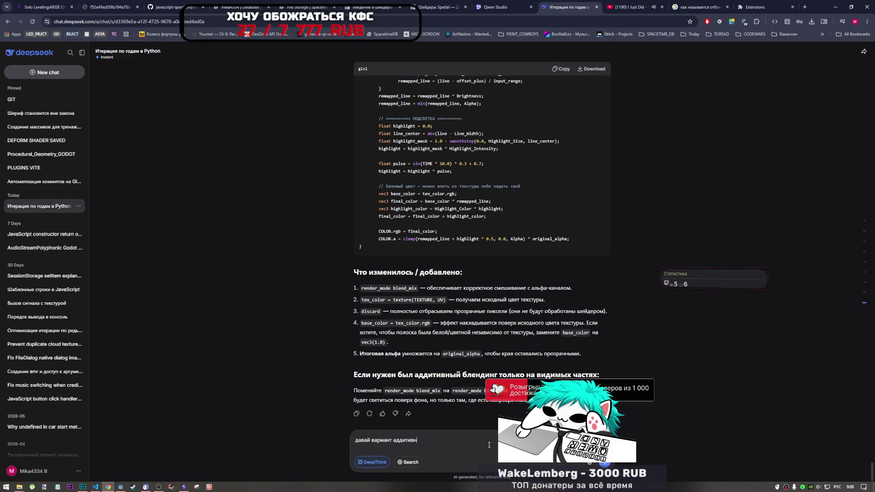
text(ог ополный окд)
text(код)
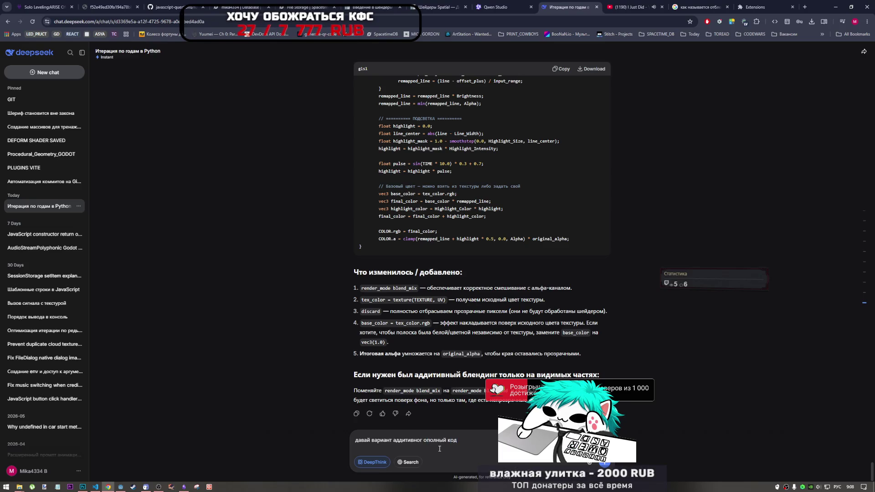
text(о)
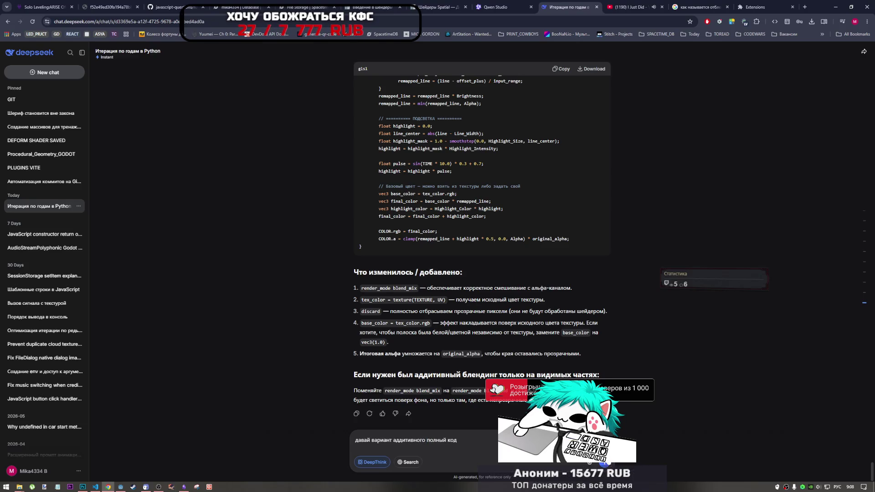
key(Return)
scroll(554, 263, up, 8)
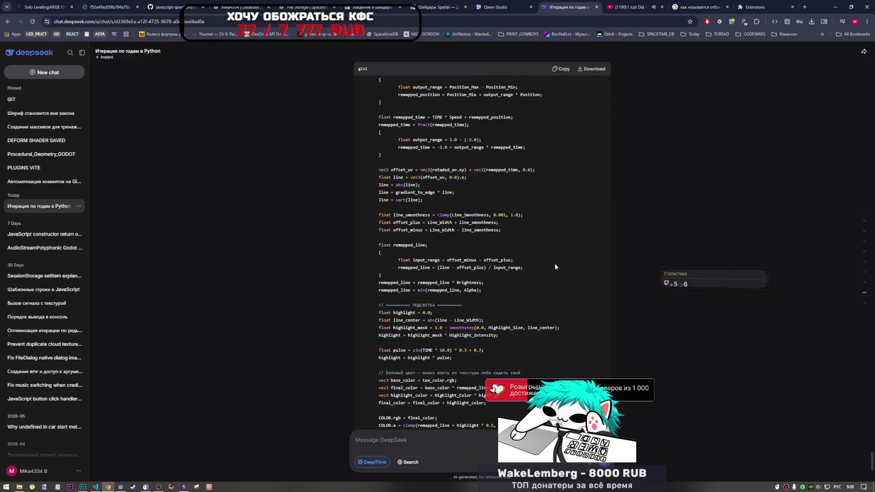
click(554, 72)
Return to Godot and bring up the options for highlight.gdshader
click(120, 487)
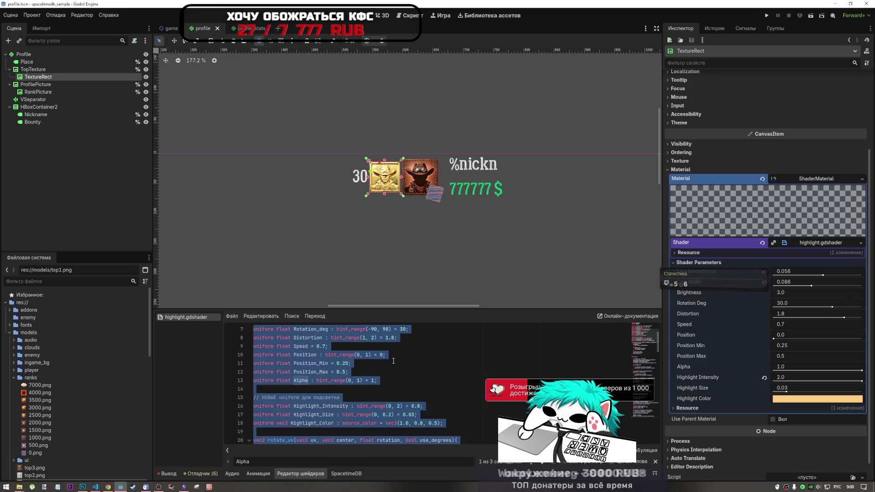
click(386, 354)
right_click(173, 319)
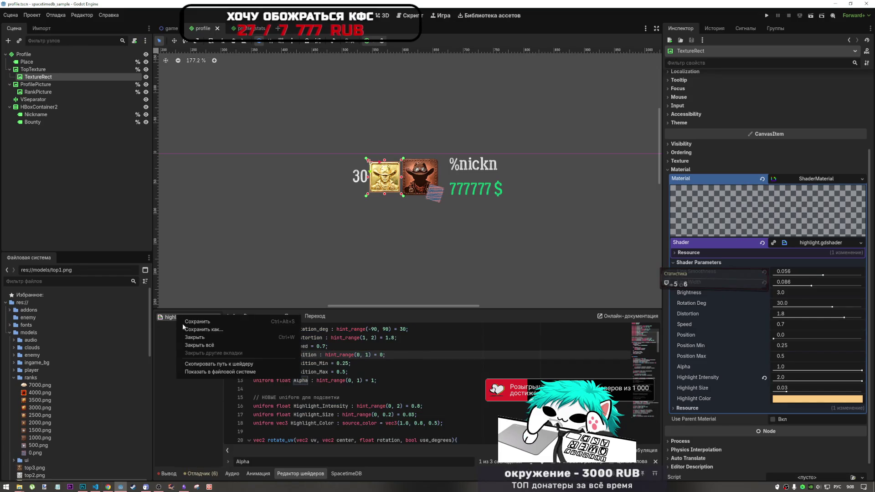
Close highlight.gdshader in the shader editor
click(181, 338)
scroll(87, 387, down, 15)
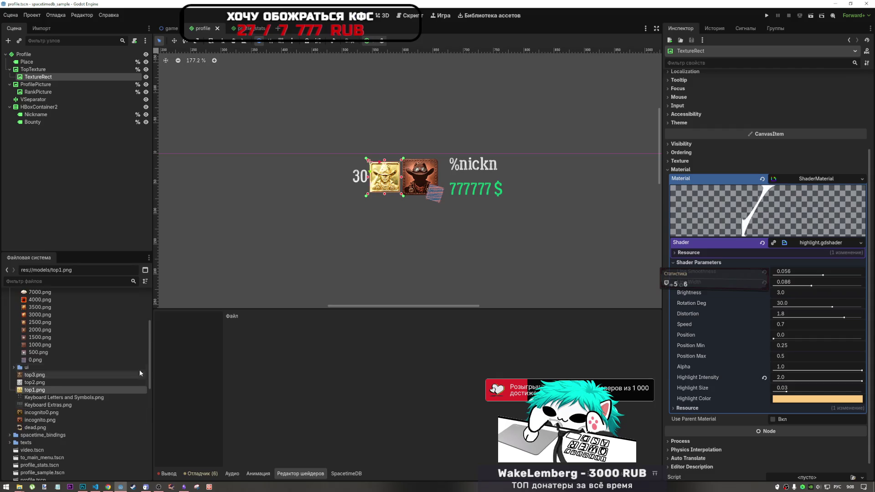
scroll(49, 381, down, 4)
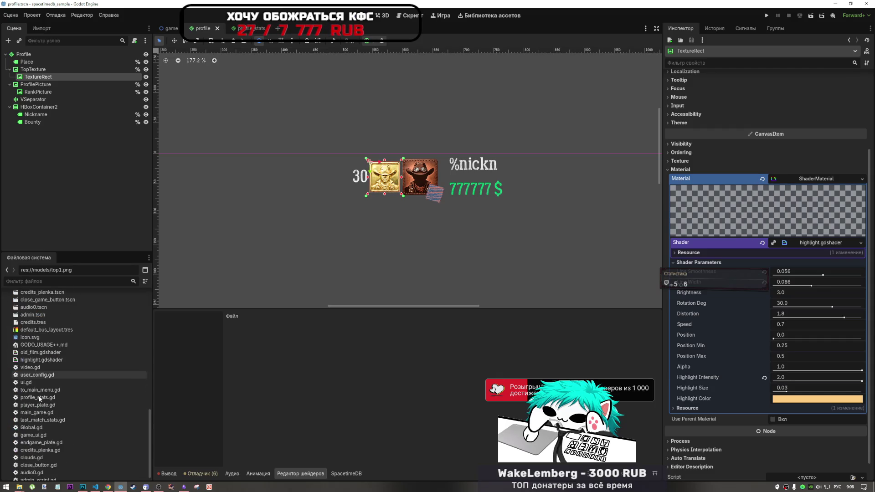
Duplicate highlight.gdshader as highlight0.gdshader and open it with all code selected
click(39, 360)
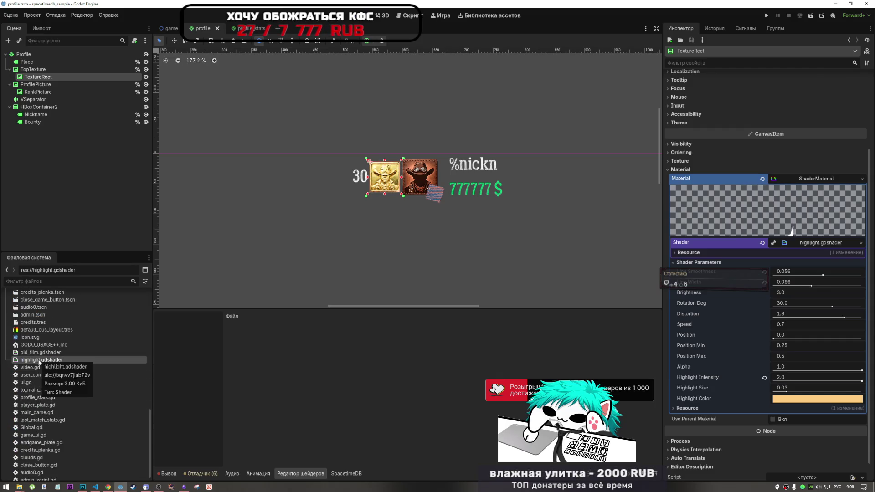
key(ctrl+d)
key(Right)
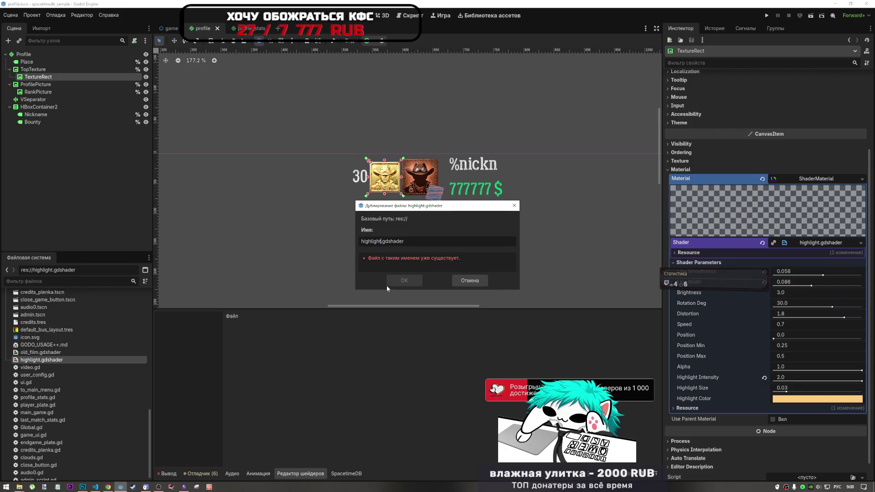
text(0)
click(404, 280)
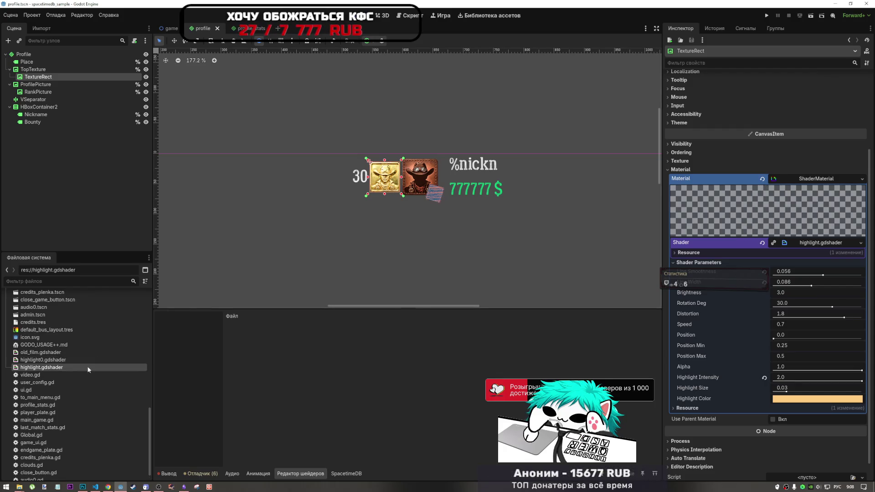
double_click(37, 360)
key(ctrl+a)
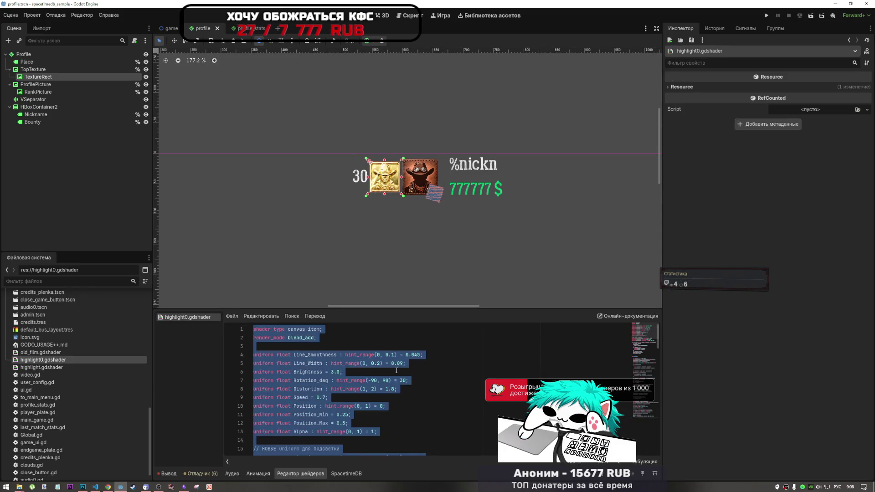
Replace highlight0.gdshader's code with the copied additive shader and save it
key(ctrl+v)
key(ctrl+s)
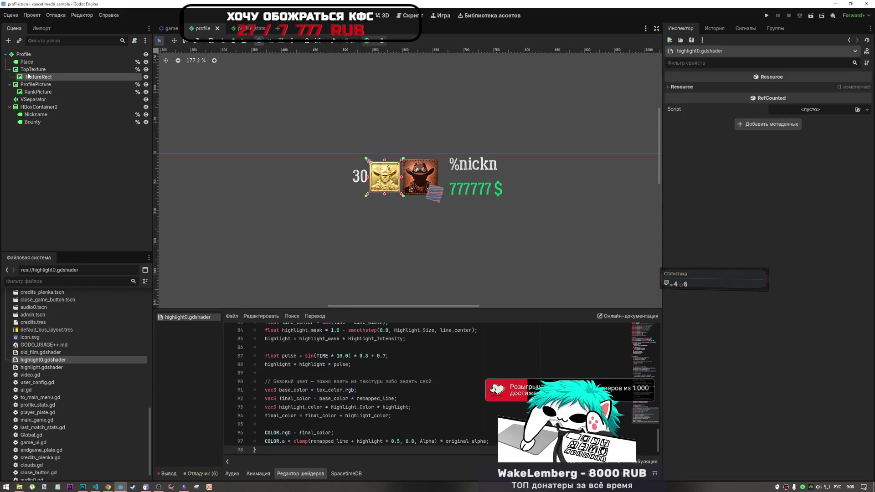
click(38, 76)
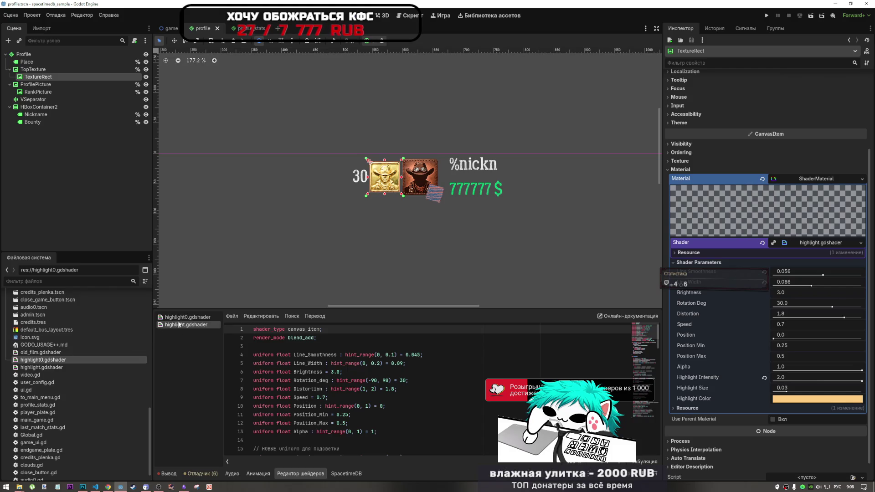
click(295, 362)
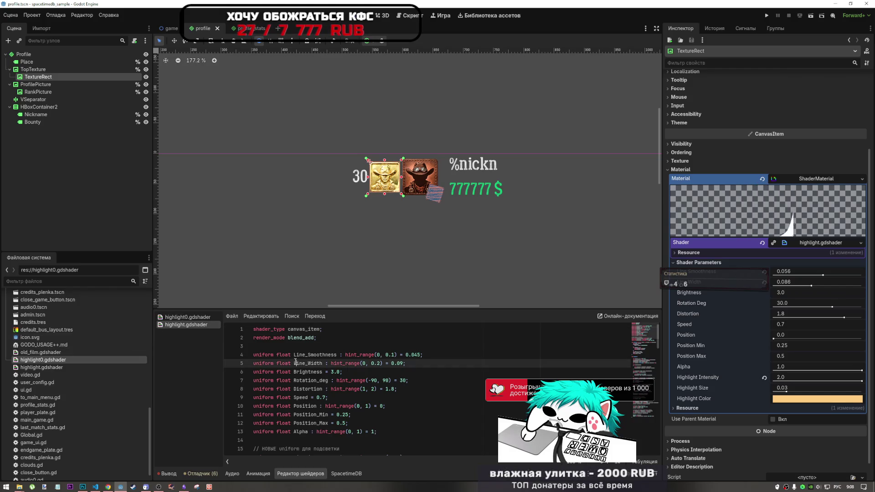
click(185, 317)
key(ctrl+a)
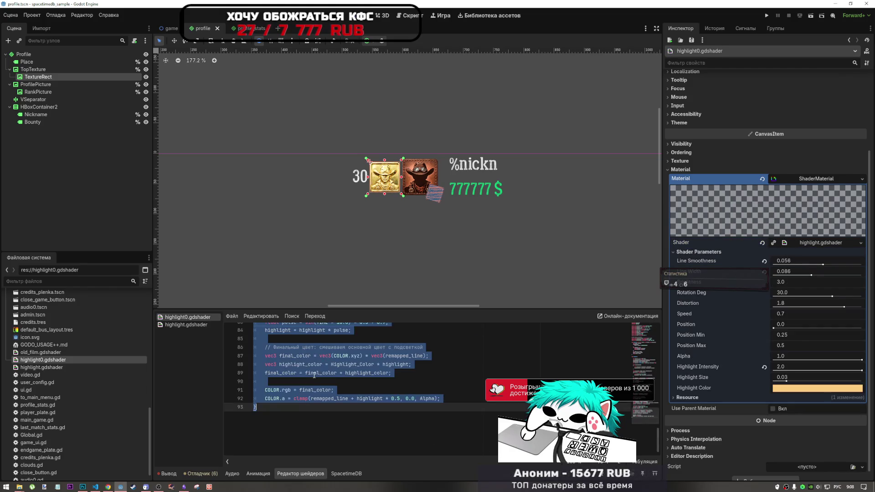
key(ctrl+v)
key(ctrl+s)
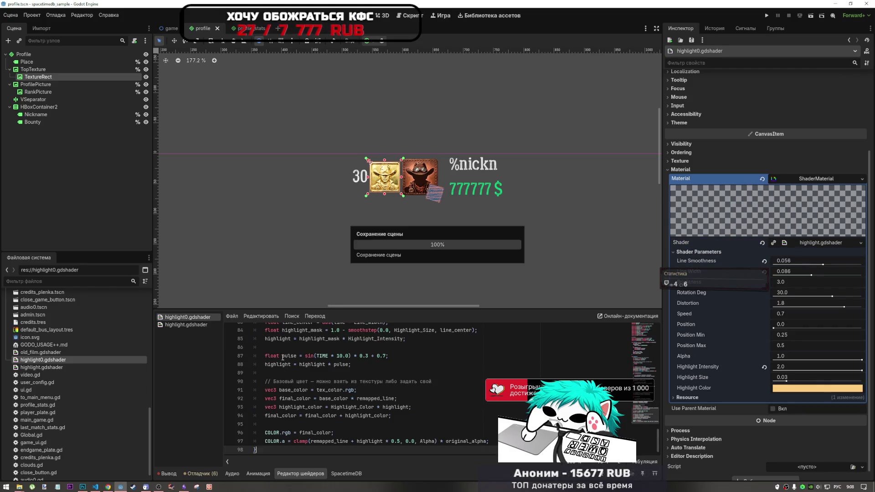
Assign highlight0.gdshader to the Shader slot of the TextureRect's ShaderMaterial
click(188, 326)
right_click(187, 326)
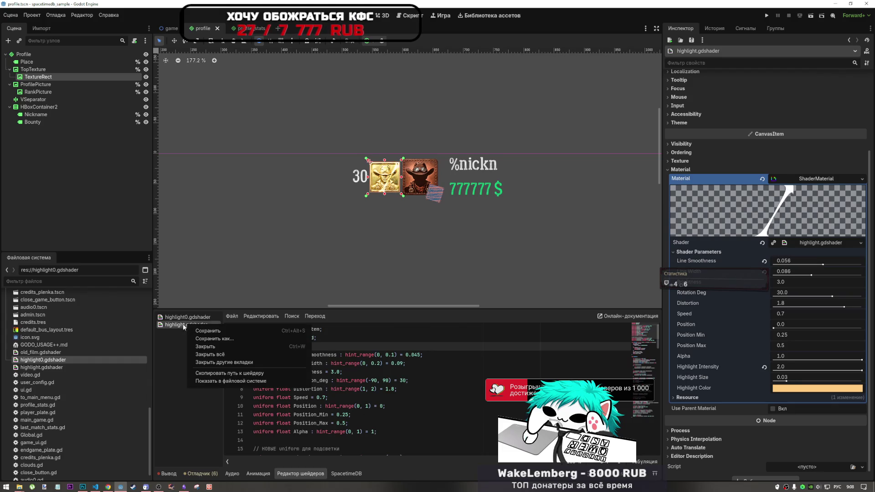
click(177, 318)
mouse_move(84, 360)
mouse_down()
mouse_move(774, 238)
mouse_move(816, 184)
mouse_move(814, 244)
mouse_up()
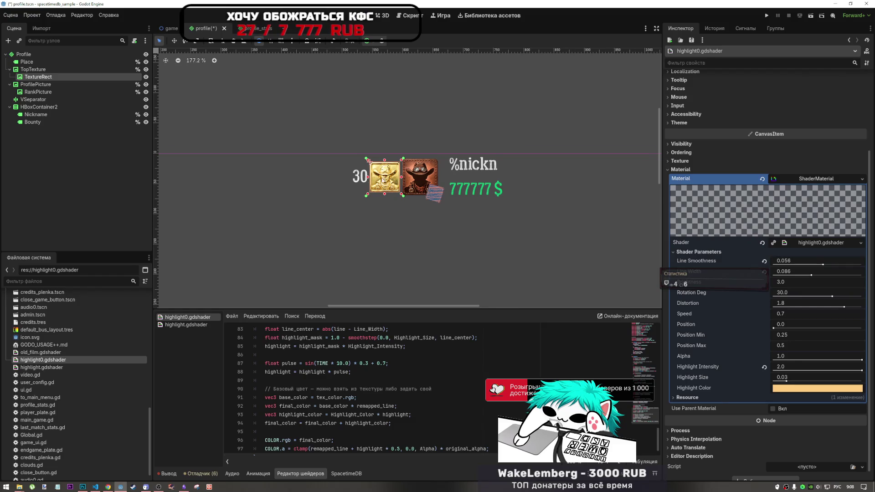
Drag TextureRect above TopTexture so it sits directly under Profile
scroll(398, 194, up, 5)
scroll(407, 195, up, 5)
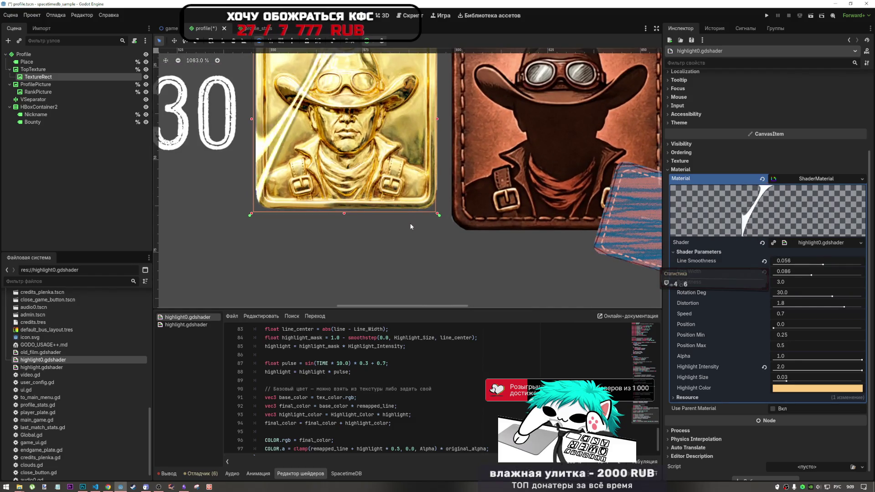
scroll(396, 236, down, 4)
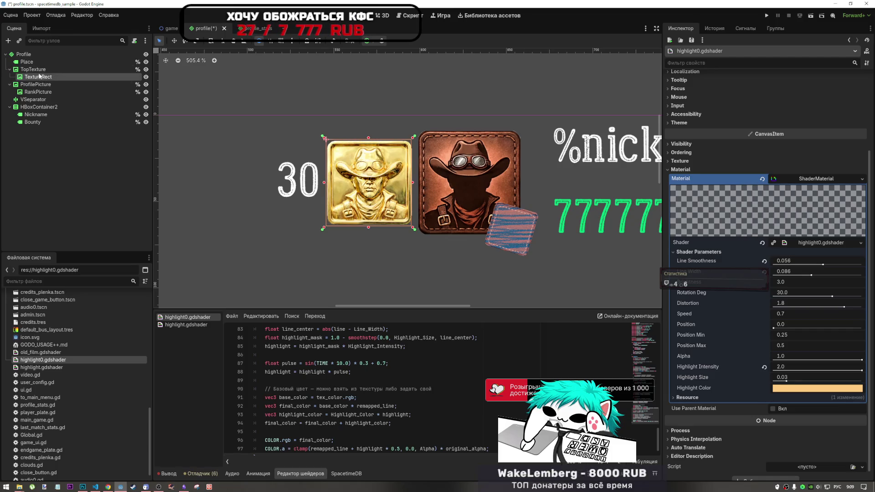
drag(40, 75, 43, 70)
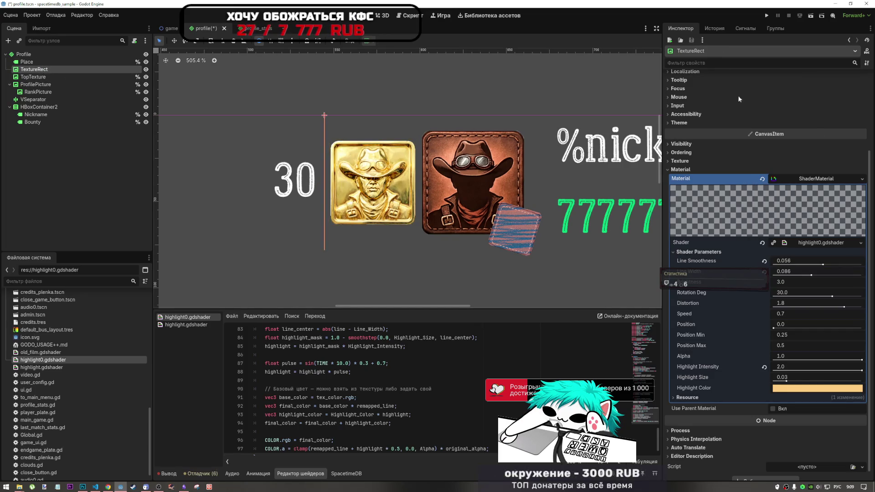
scroll(764, 141, up, 5)
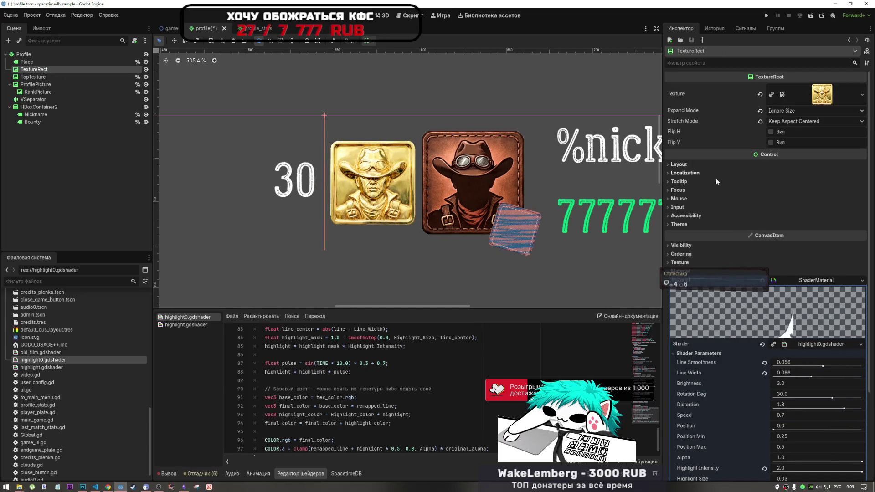
Set the TextureRect's Layout Custom Minimum Size x to 50
click(702, 164)
click(796, 201)
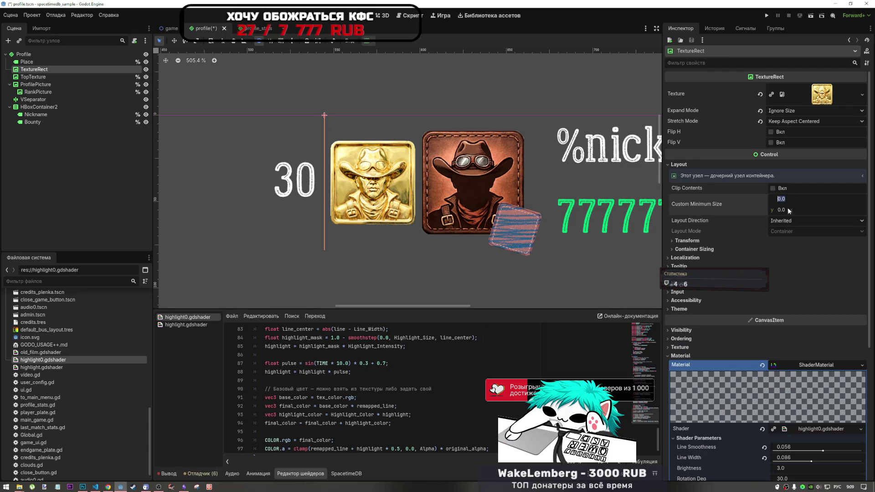
text(50)
key(Return)
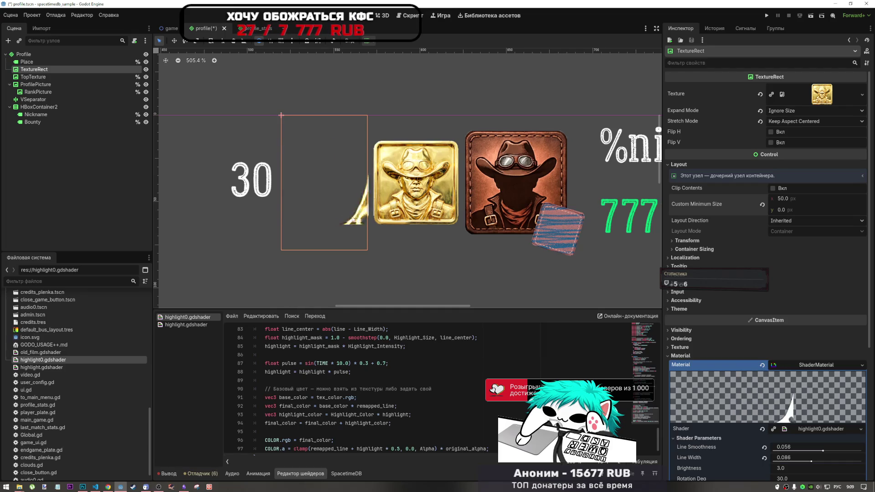
click(104, 488)
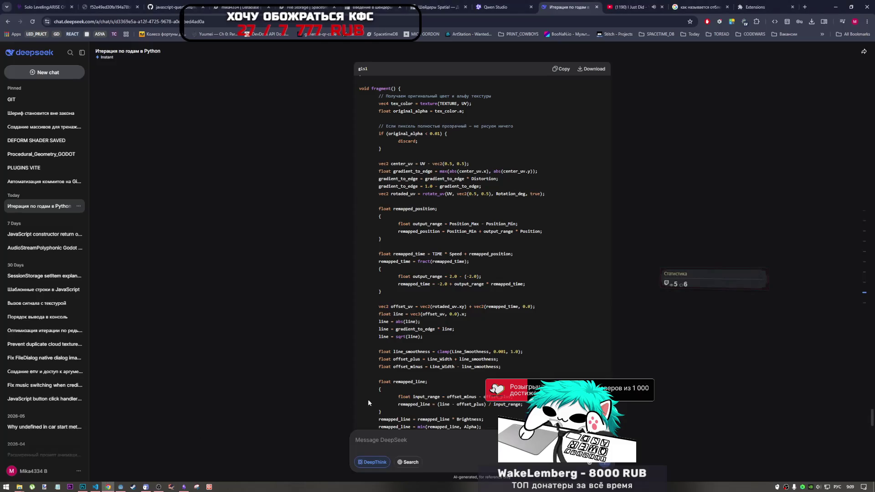
scroll(461, 308, down, 8)
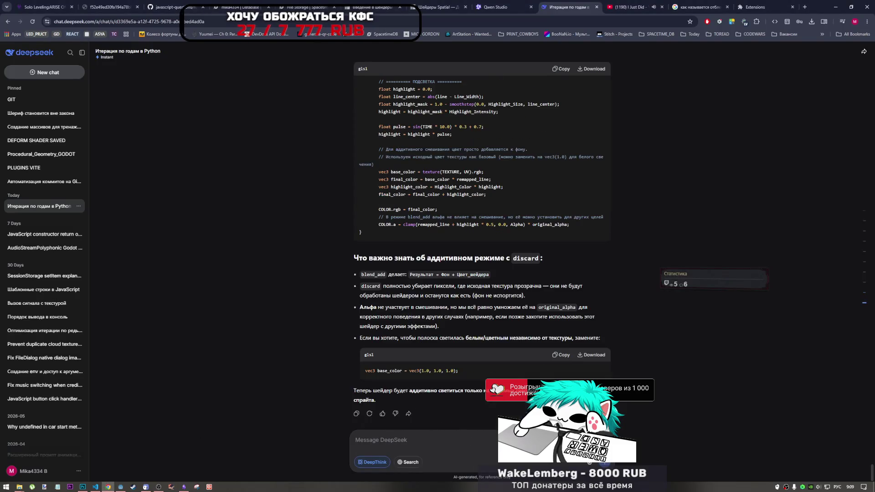
scroll(461, 308, up, 4)
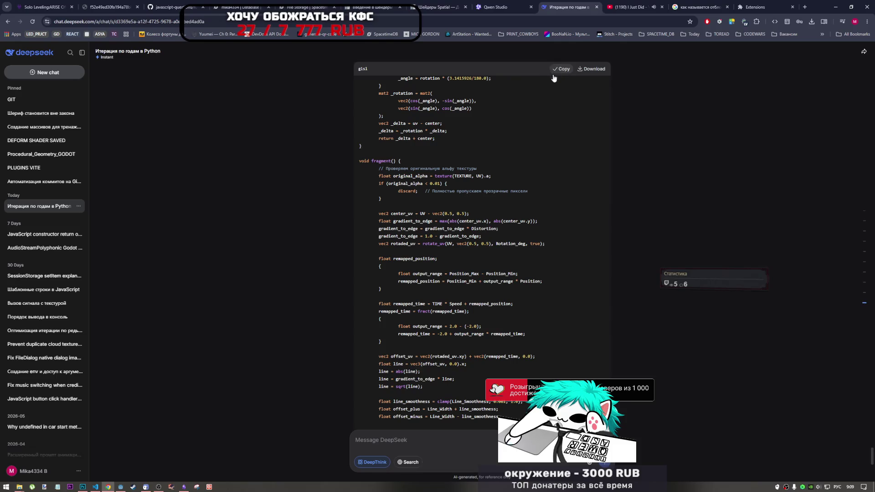
click(95, 487)
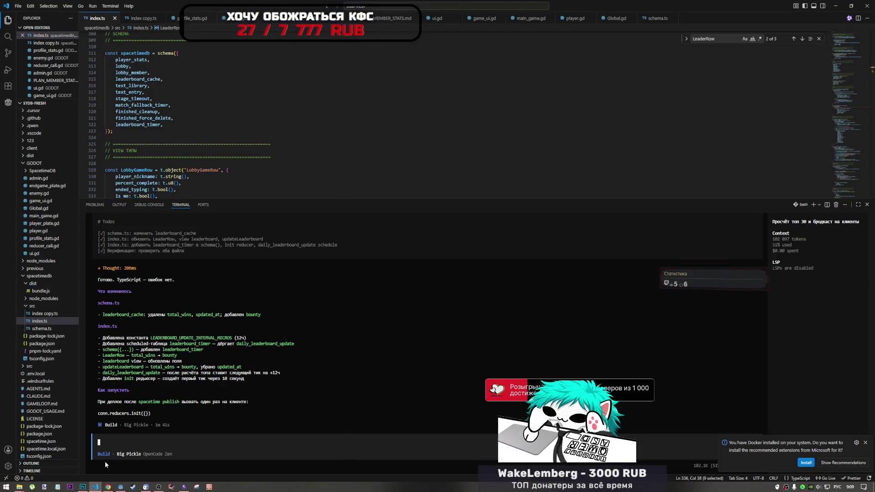
click(120, 487)
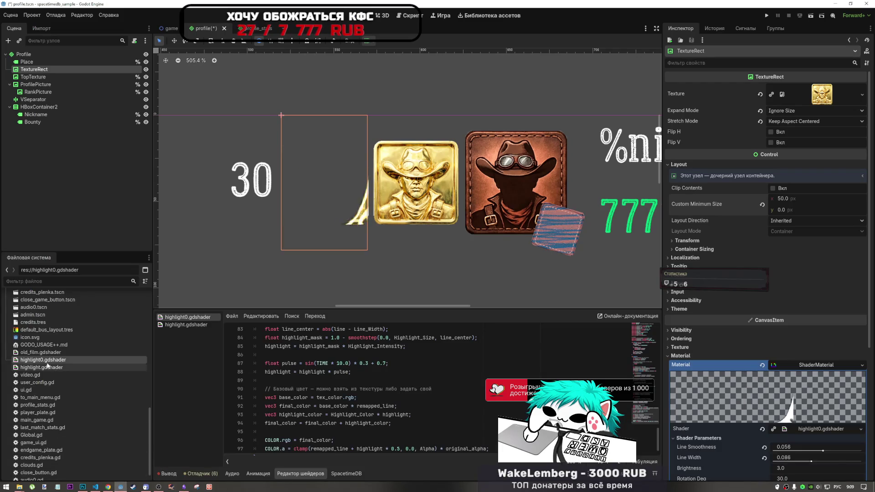
Duplicate highlight0.gdshader as highlight1.gdshader and open it
key(ctrl+d)
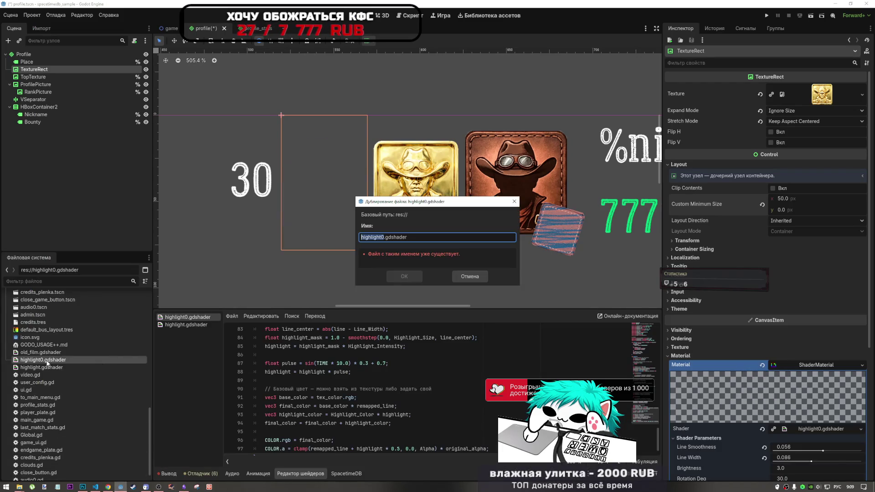
click(383, 236)
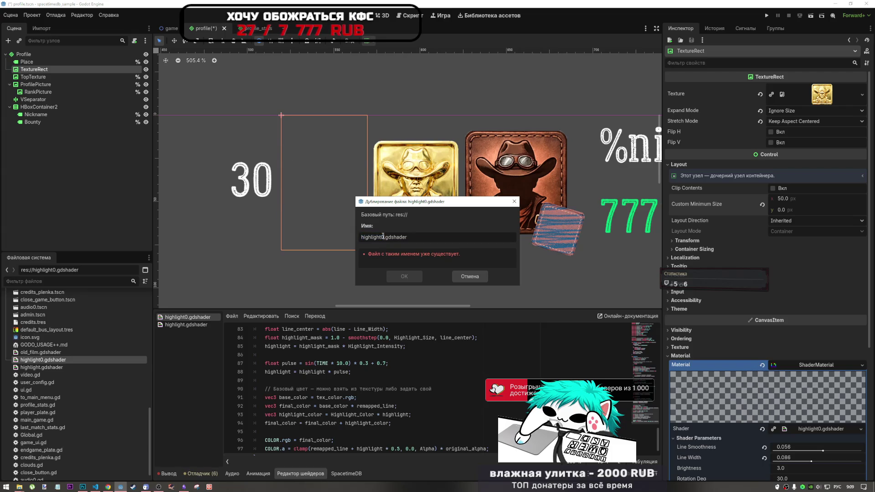
key(BackSpace)
text(1)
click(404, 276)
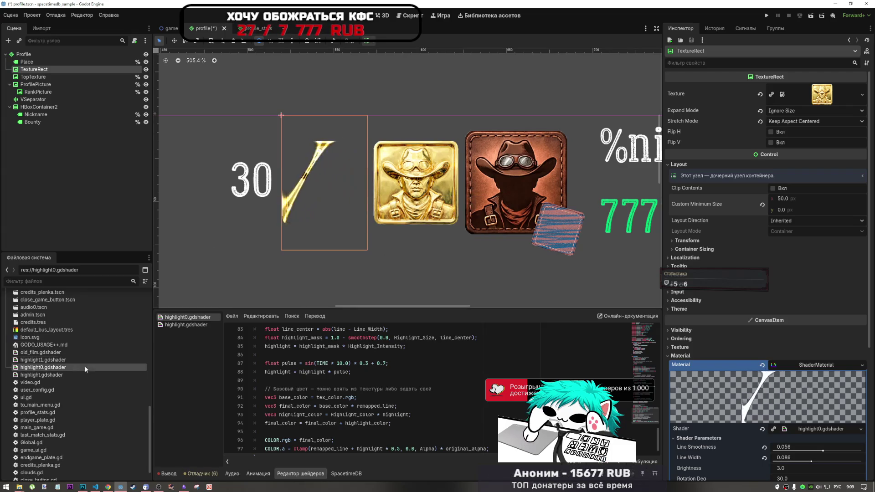
double_click(43, 360)
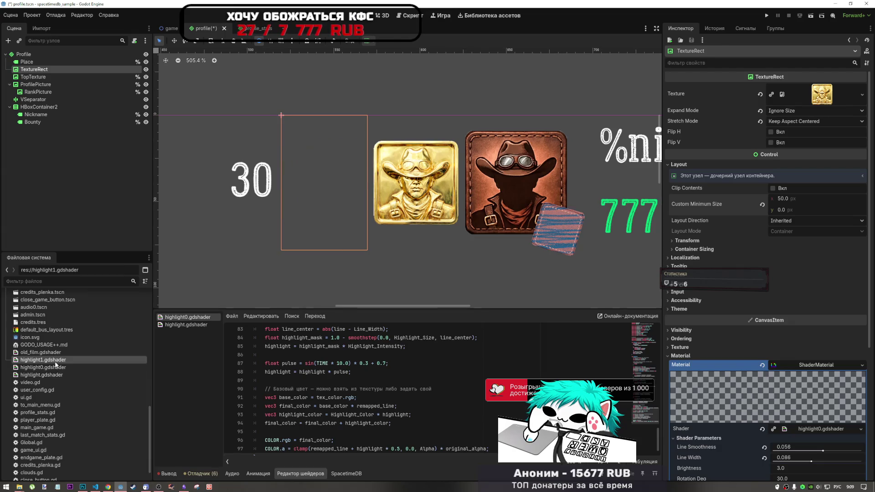
Paste DeepSeek's additive shader code into highlight1.gdshader and save
click(323, 363)
key(ctrl+a)
key(ctrl+v)
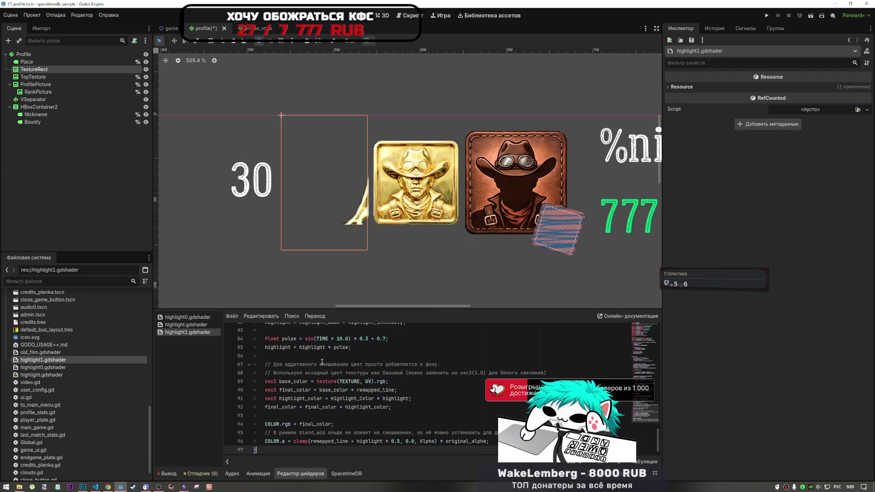
key(ctrl+s)
Assign highlight1.gdshader to the TextureRect material's Shader slot
click(36, 70)
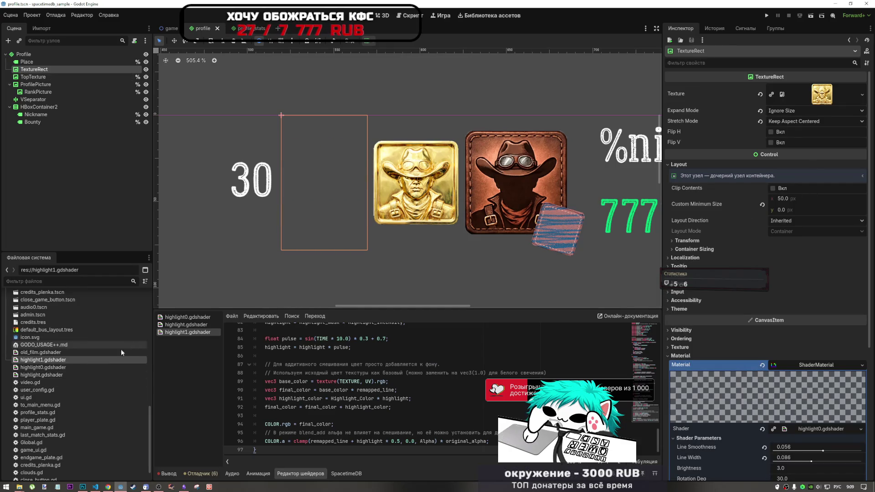
mouse_move(123, 360)
mouse_down()
mouse_move(816, 410)
mouse_move(820, 429)
mouse_up()
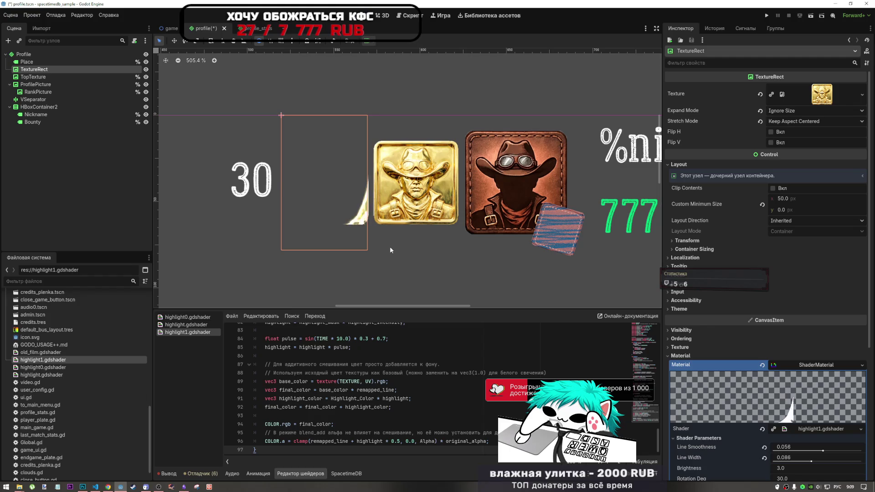
click(108, 486)
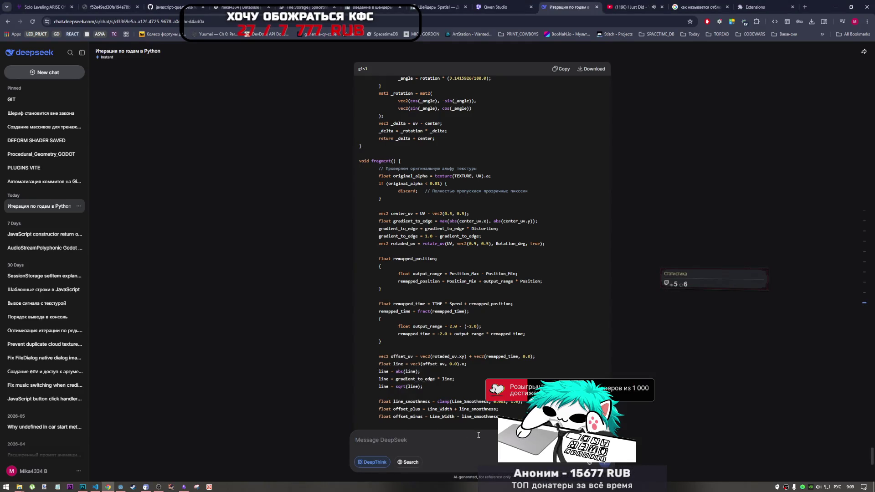
Ask DeepSeek to keep the original alpha without overwriting it, drawing the stripe on top
text(нужно)
text( с сохра)
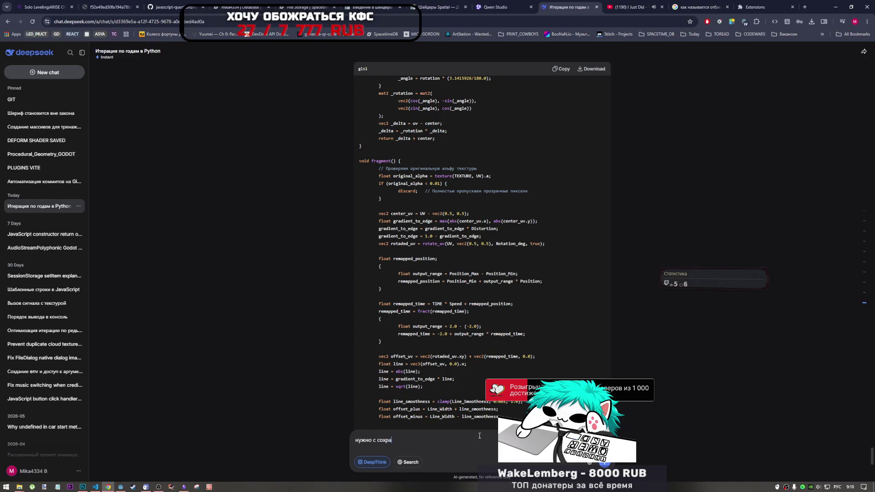
text(нением)
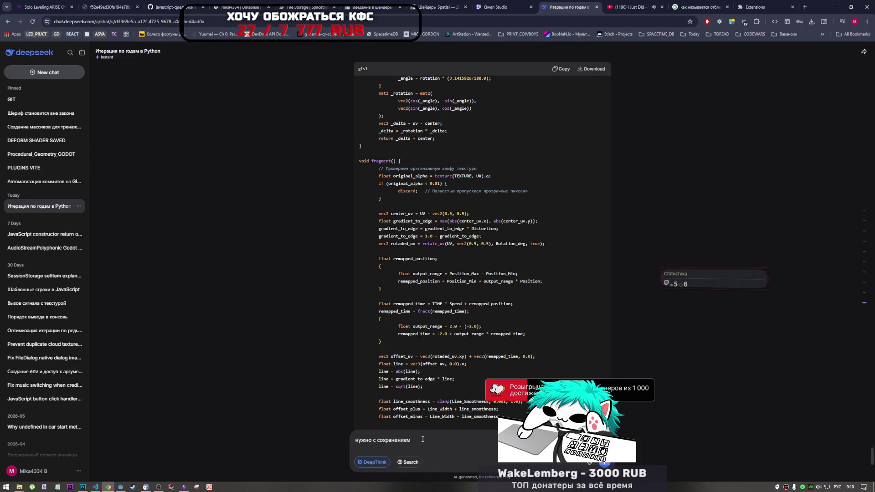
text( альфа бе)
text(з зат)
text(ирания)
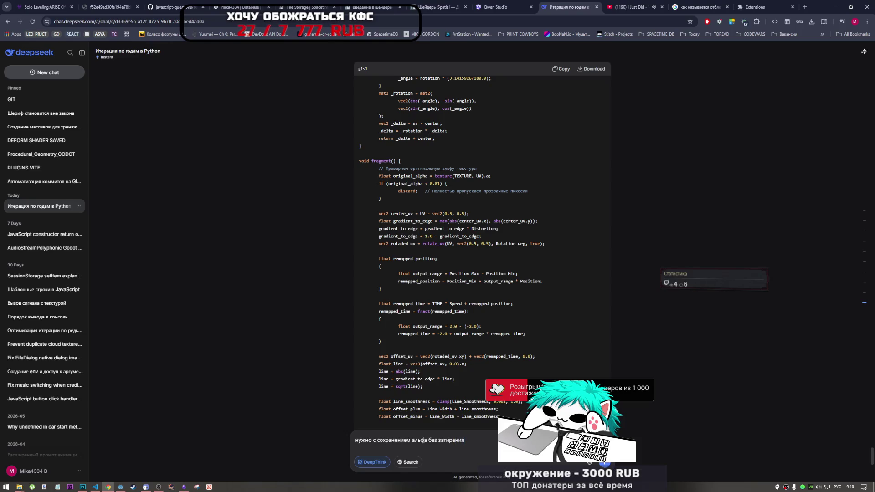
text(, просто поло)
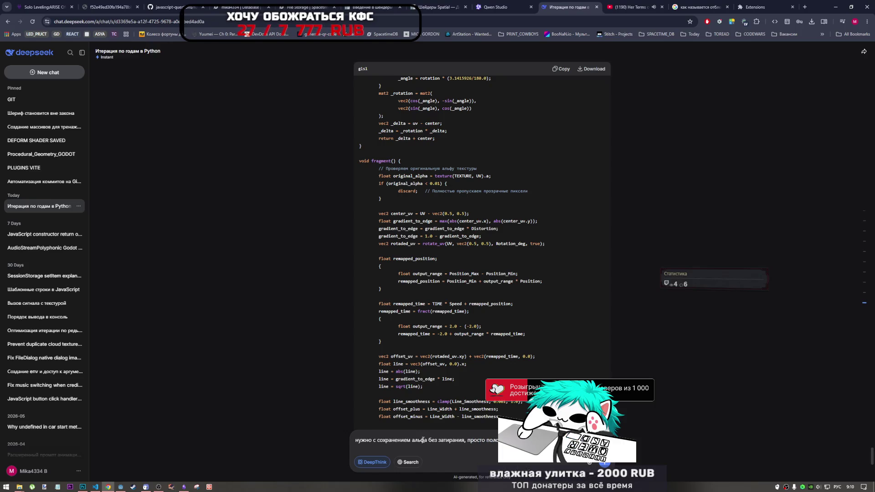
key(Return)
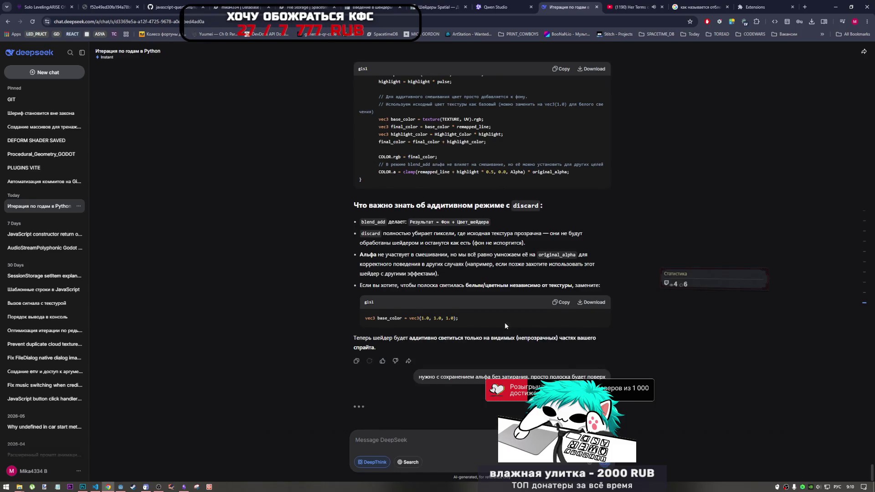
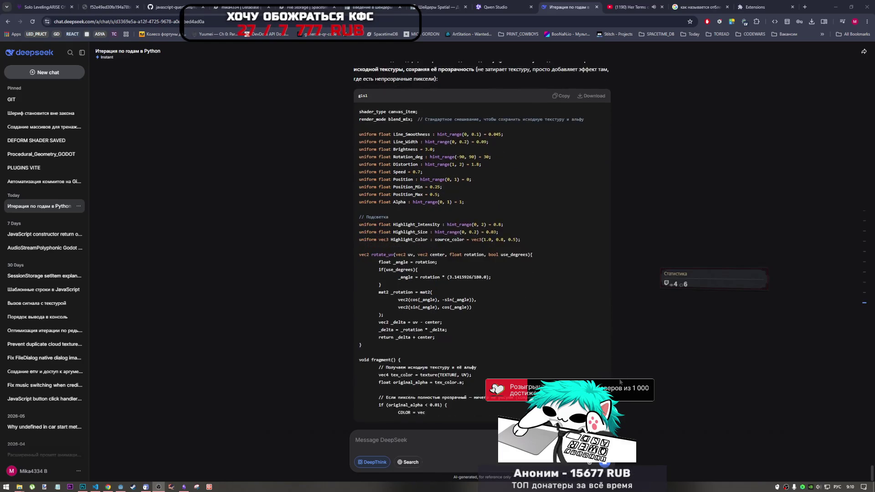
Copy the revised blend_mix highlight shader from DeepSeek's glsl code block
scroll(602, 360, up, 4)
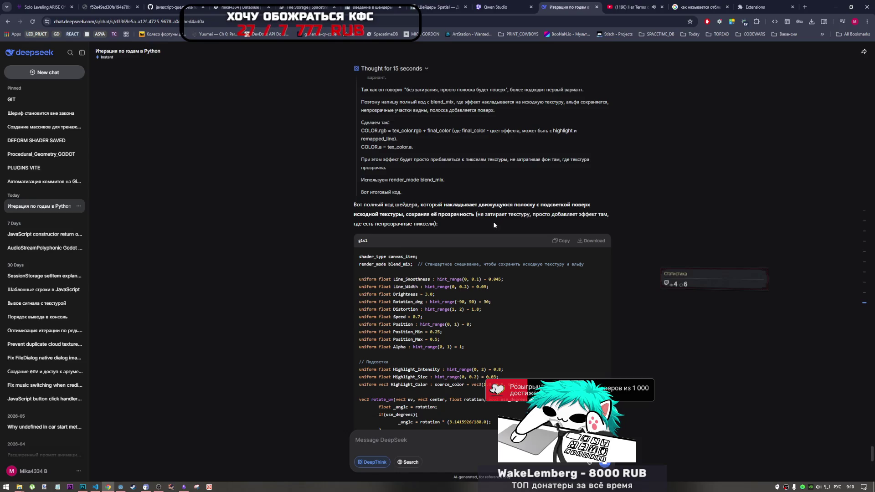
scroll(503, 313, down, 15)
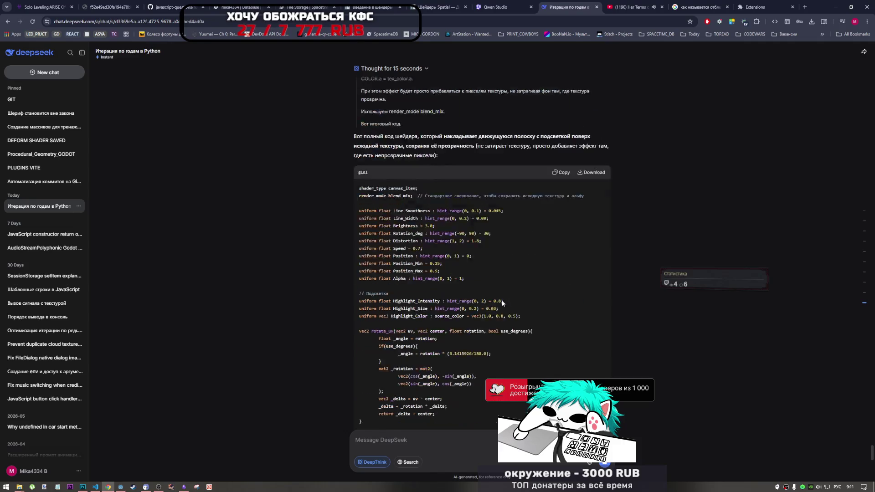
scroll(503, 316, up, 3)
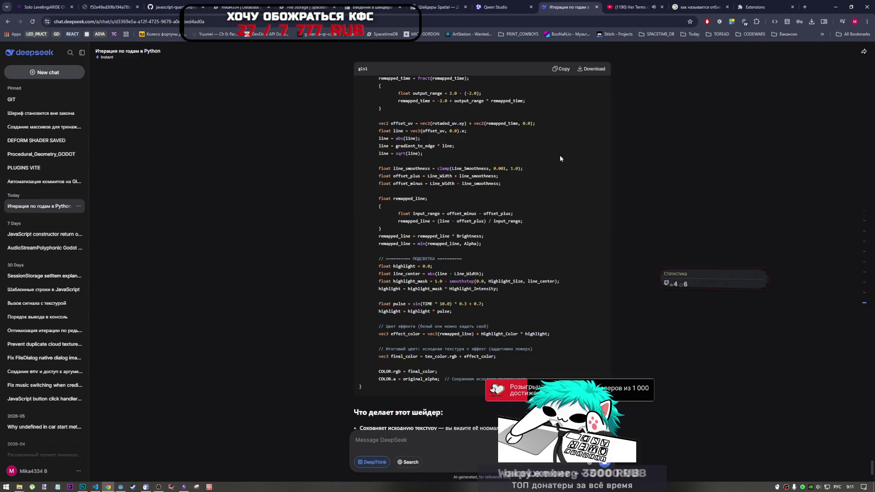
click(561, 69)
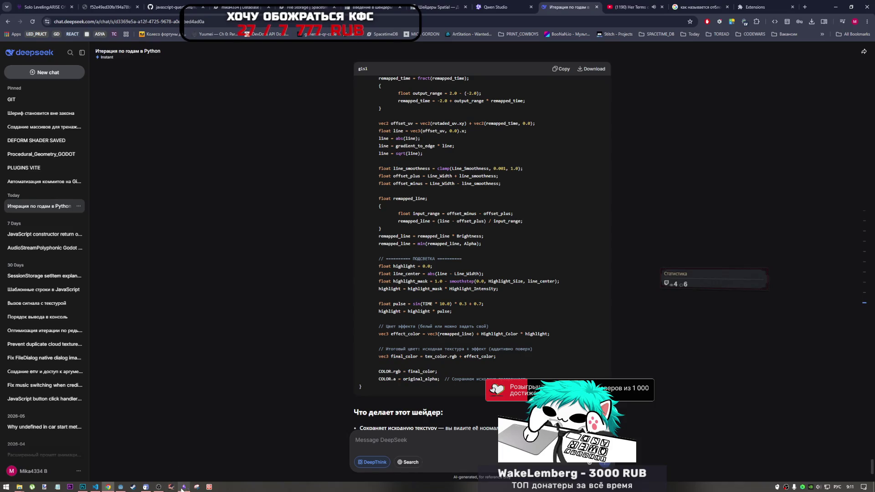
Replace all of highlight1.gdshader with the copied DeepSeek code and save
click(120, 487)
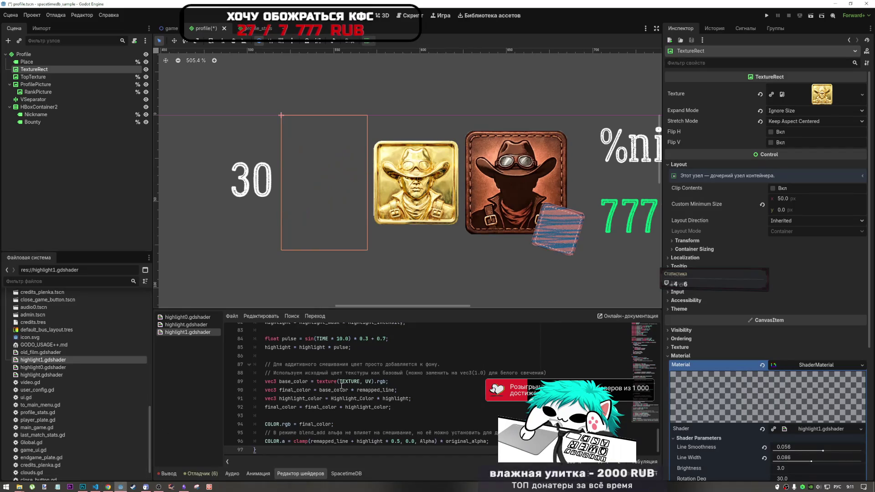
click(351, 347)
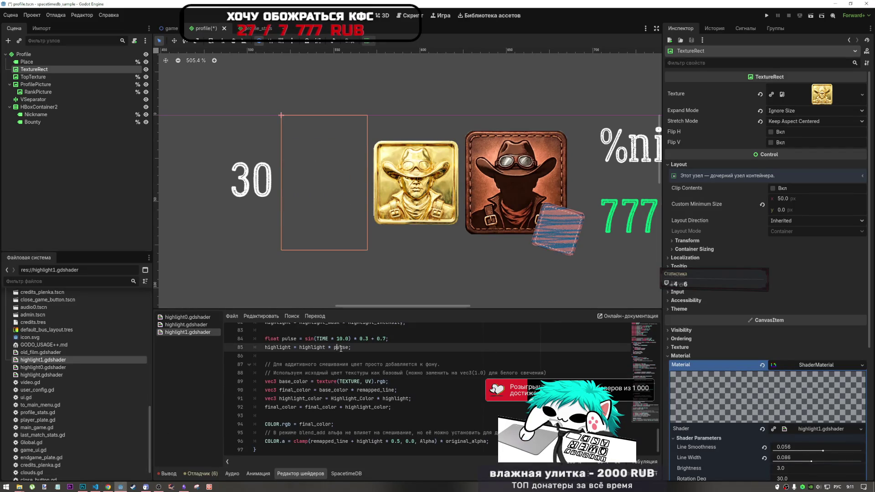
key(ctrl+a)
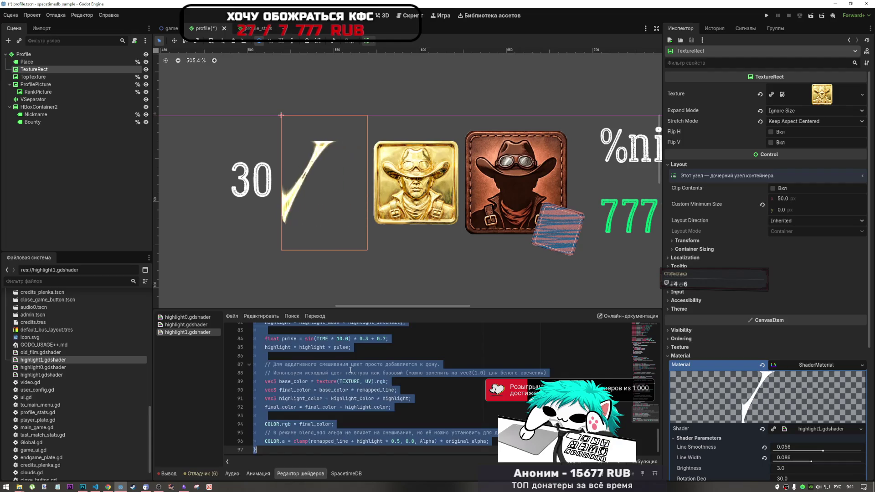
key(ctrl+v)
key(ctrl+s)
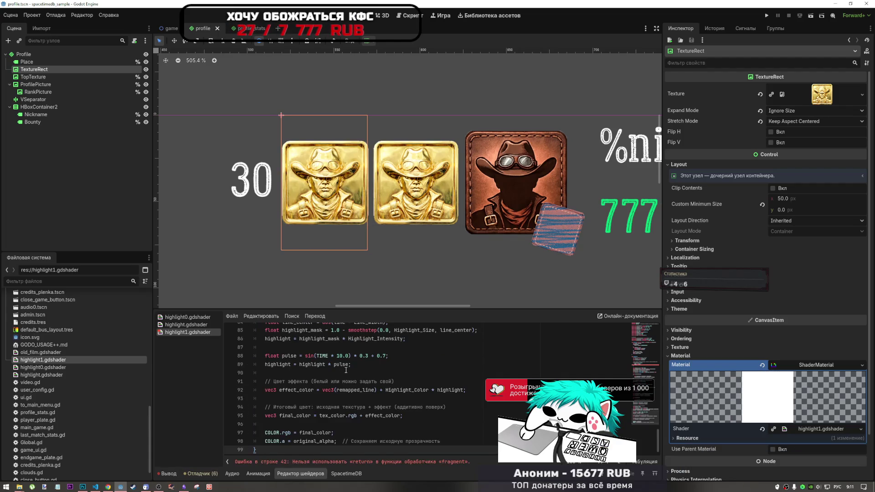
Try swapping line 42's return for discard and continue, then restore return and save
click(429, 461)
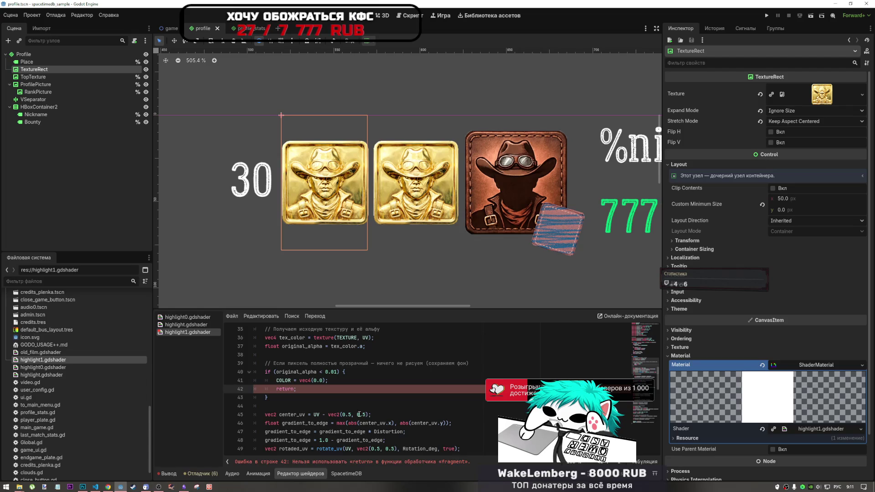
drag(293, 389, 278, 389)
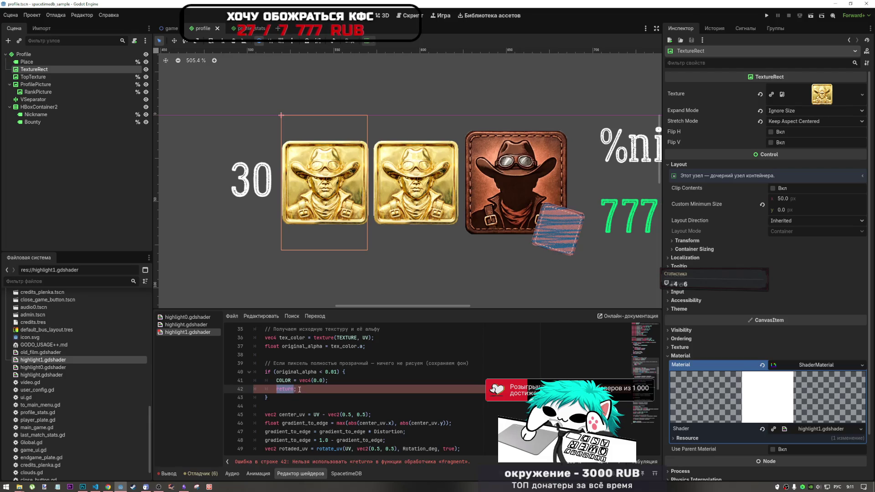
text(шысфкв;)
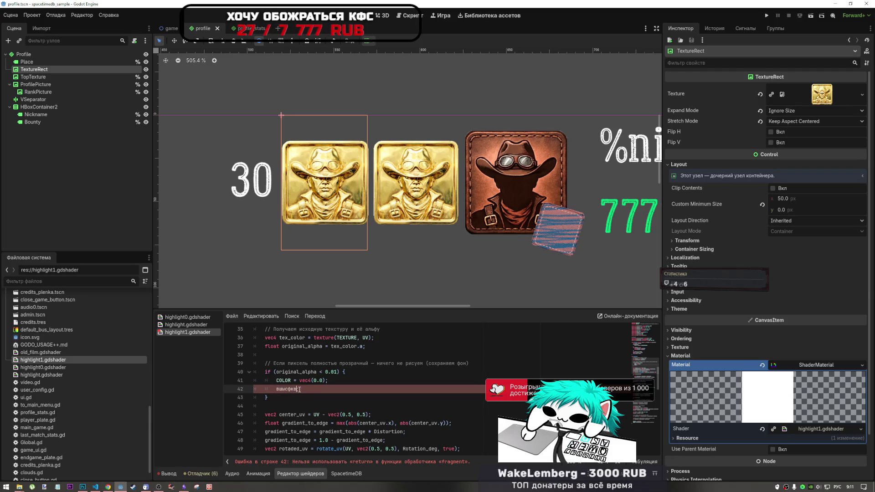
key(BackSpace)
key(alt+shift)
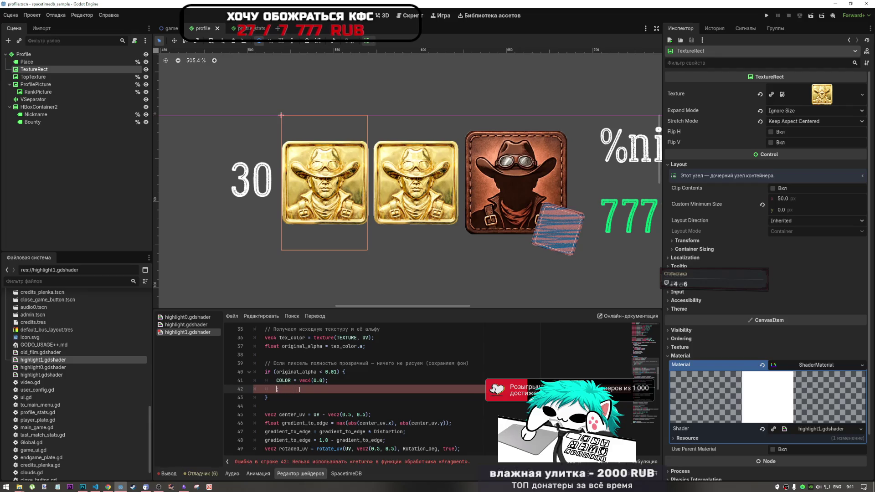
text(dontinue)
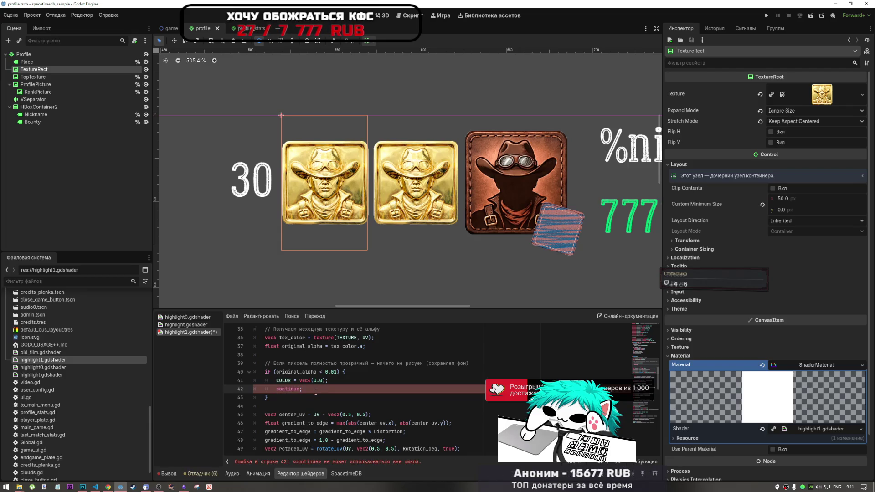
drag(300, 390, 278, 390)
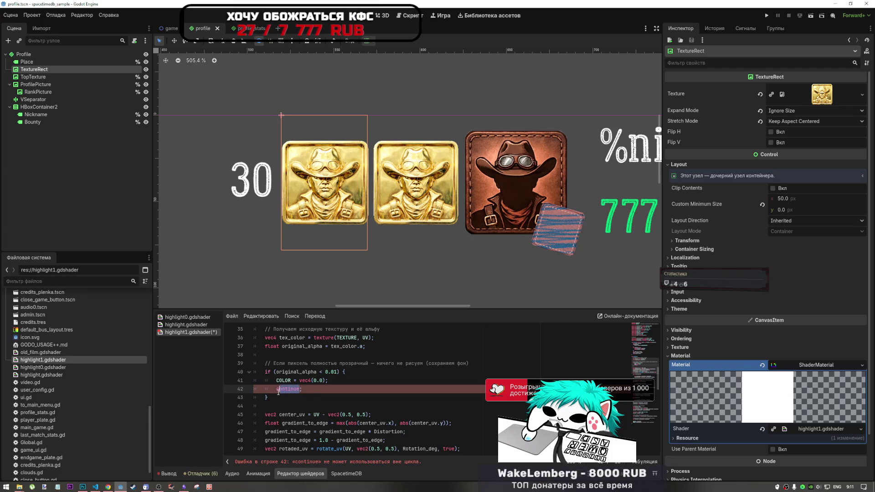
key(alt+Tab)
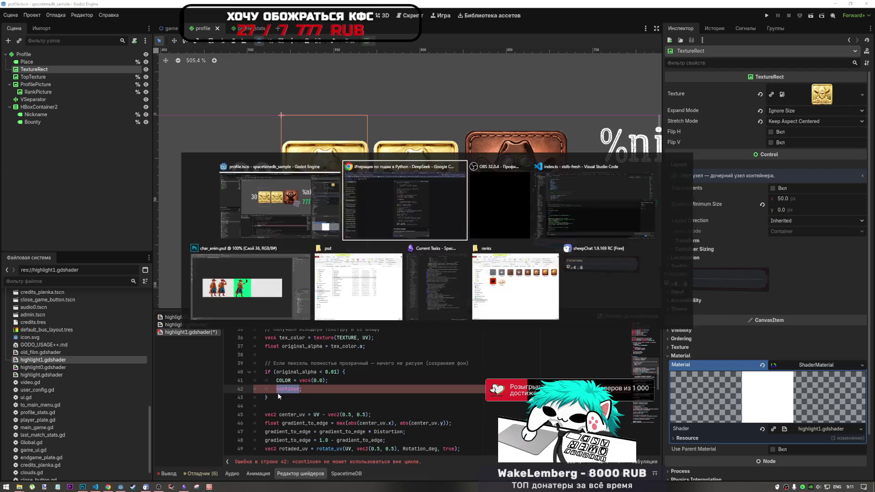
key(alt+Tab)
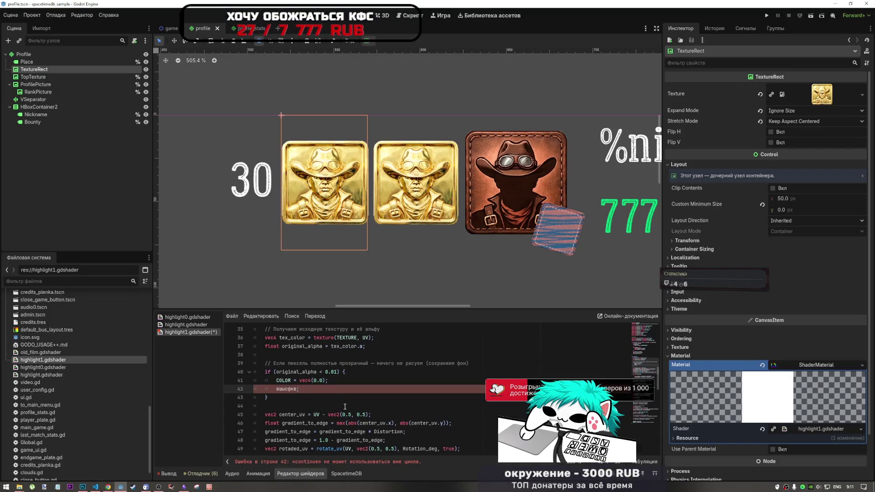
text(return;)
key(ctrl+s)
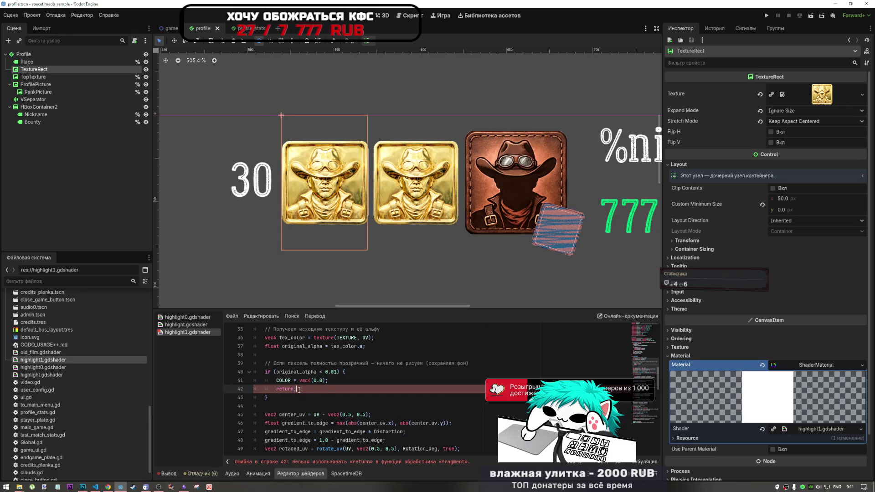
Replace line 42's return with break, then delete it entirely and save
drag(296, 388, 266, 389)
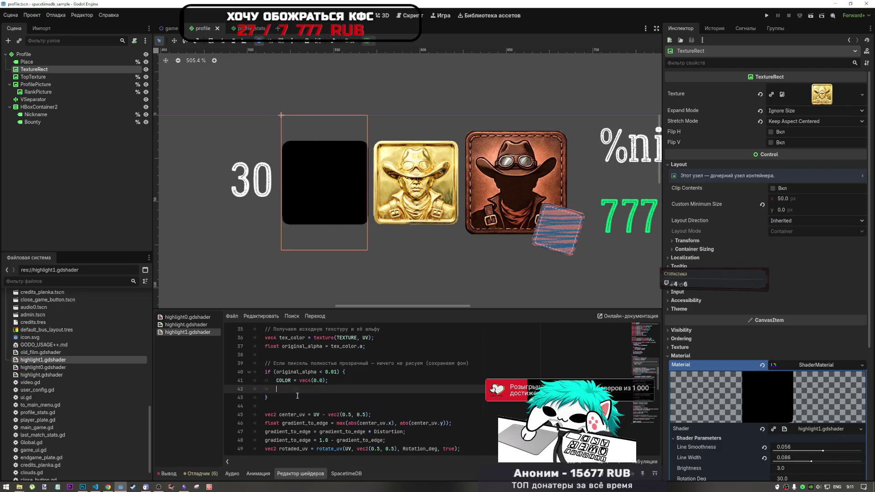
key(ctrl+z)
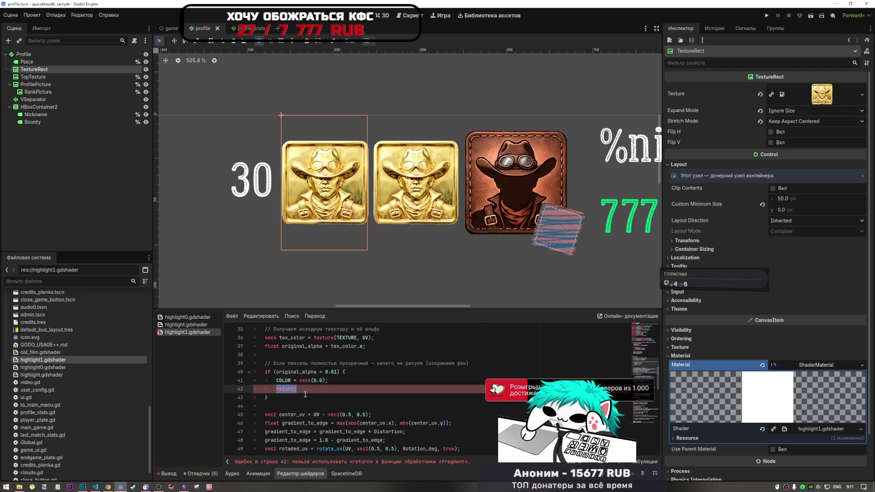
click(301, 390)
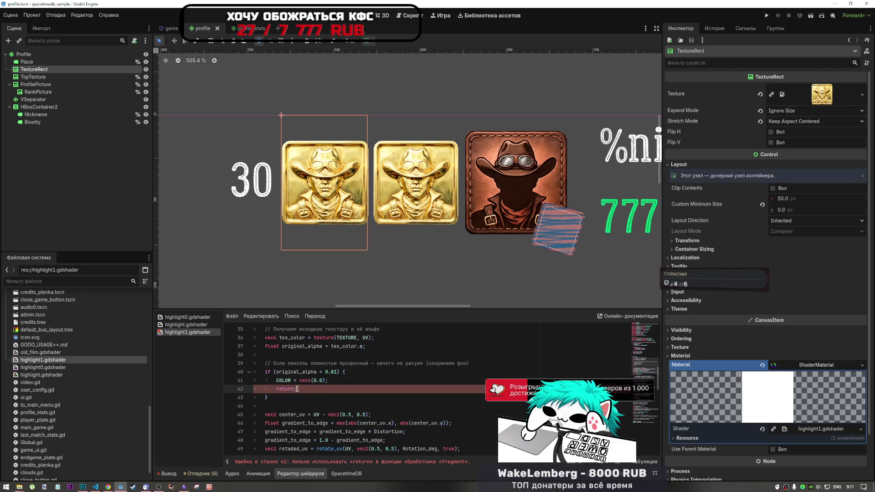
double_click(290, 389)
text(break;)
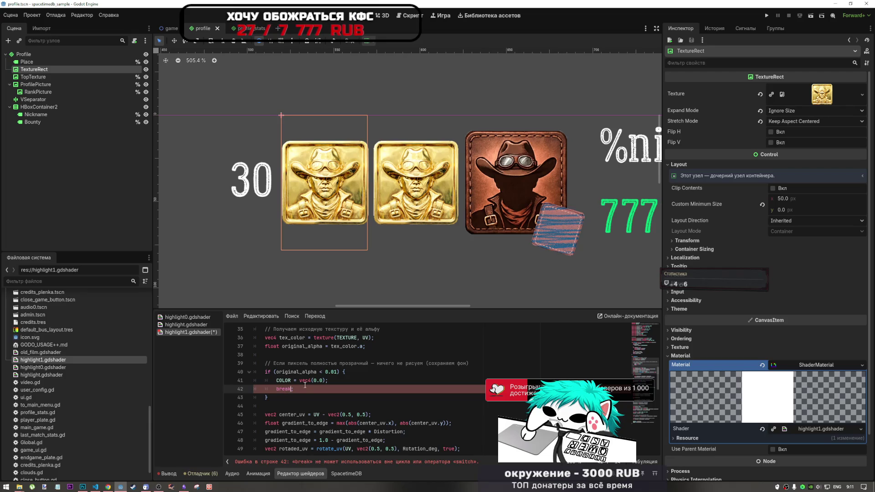
click(297, 390)
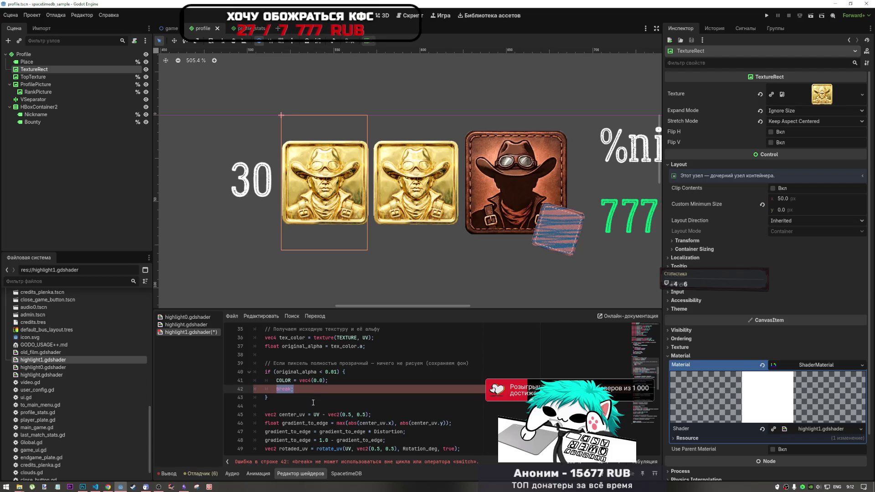
key(BackSpace)
key(ctrl+s)
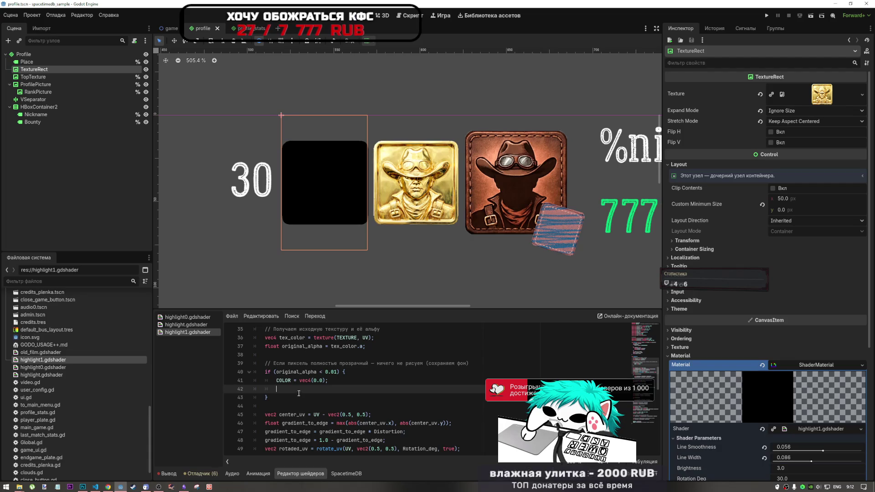
Try changing line 41's vec4(0.0) colour value to 1, then undo it
scroll(320, 370, down, 1)
double_click(315, 354)
text(1)
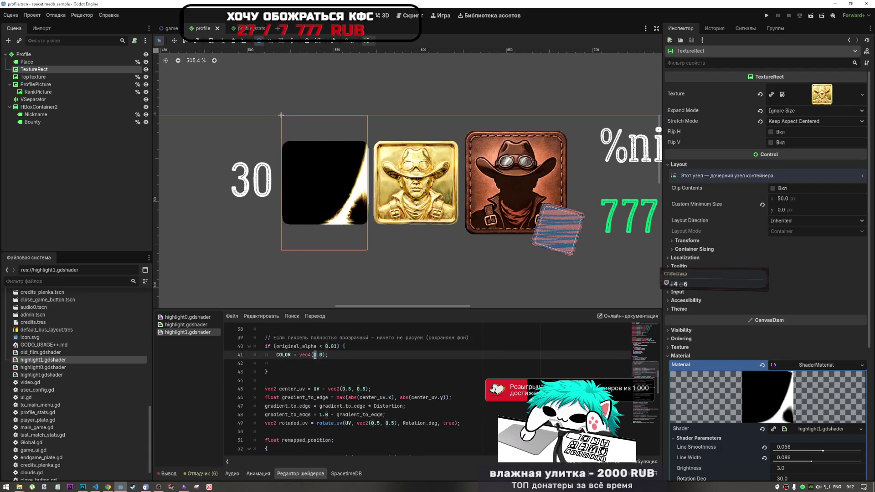
key(ctrl+z)
Find the original_alpha declaration and negate it as -tex_color.a on line 37, then save
scroll(296, 364, down, 10)
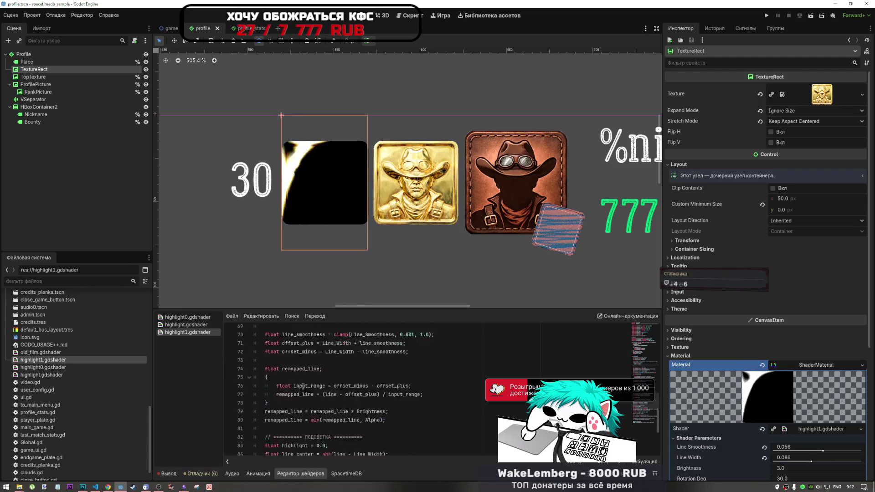
scroll(303, 386, down, 5)
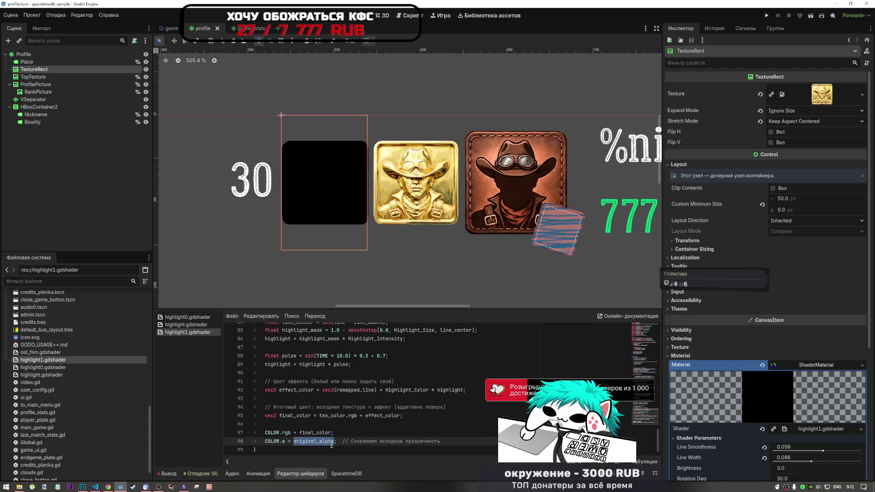
double_click(308, 442)
key(ctrl+f)
click(534, 463)
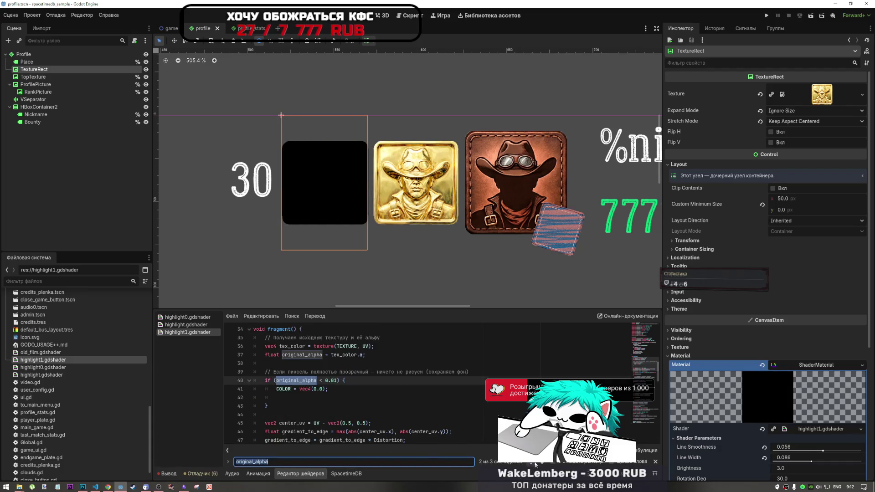
click(534, 462)
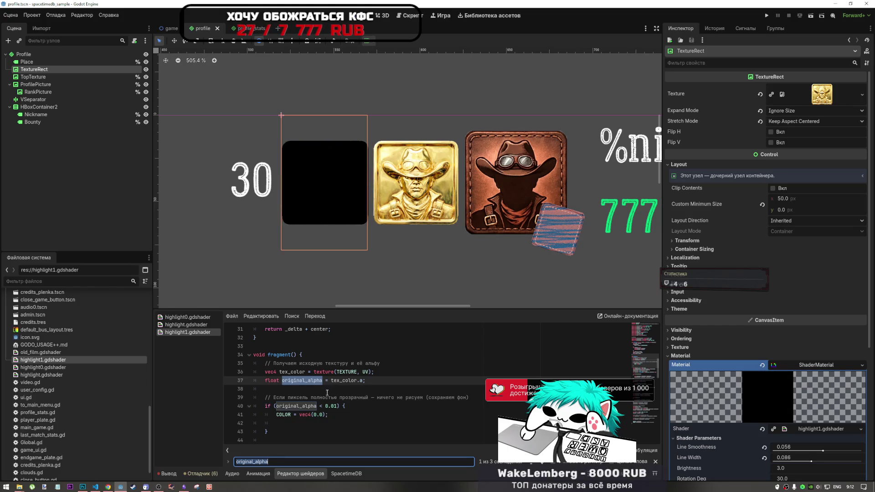
click(330, 378)
text(-)
key(ctrl+s)
Try adding +1.0 to original_alpha on line 98, then undo the edit
click(309, 406)
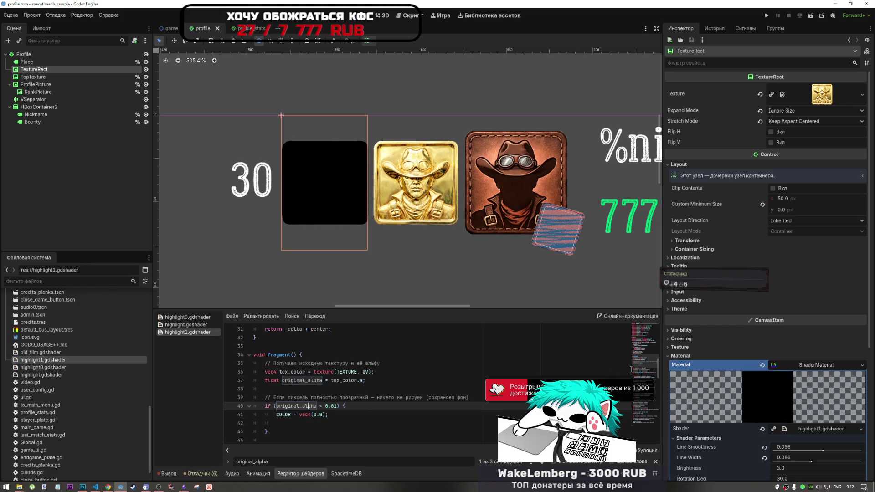
scroll(304, 419, down, 14)
click(336, 430)
text(+1)
key(BackSpace)
key(BackSpace)
text(.0)
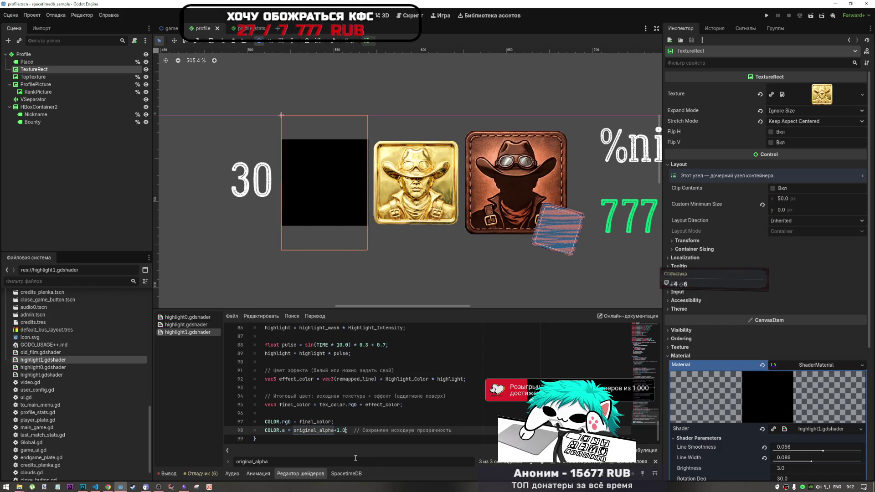
key(BackSpace)
key(BackSpace)
key(ctrl+z)
key(ctrl+z)
key(ctrl+z)
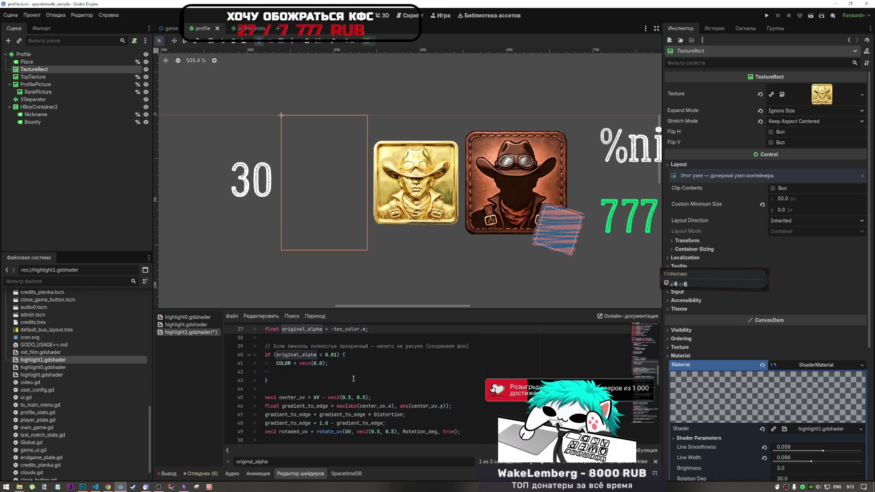
Look over the DeepSeek chat, then undo the last shader edit in Godot
key(alt+Tab)
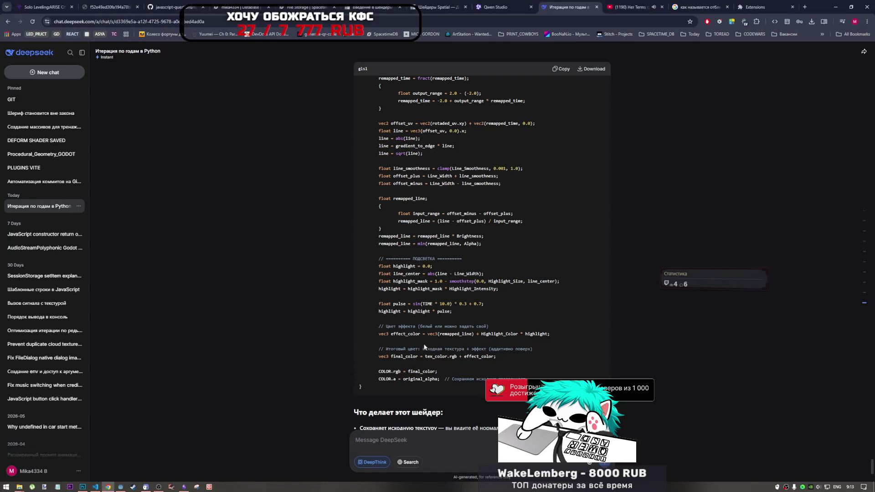
scroll(484, 341, down, 1)
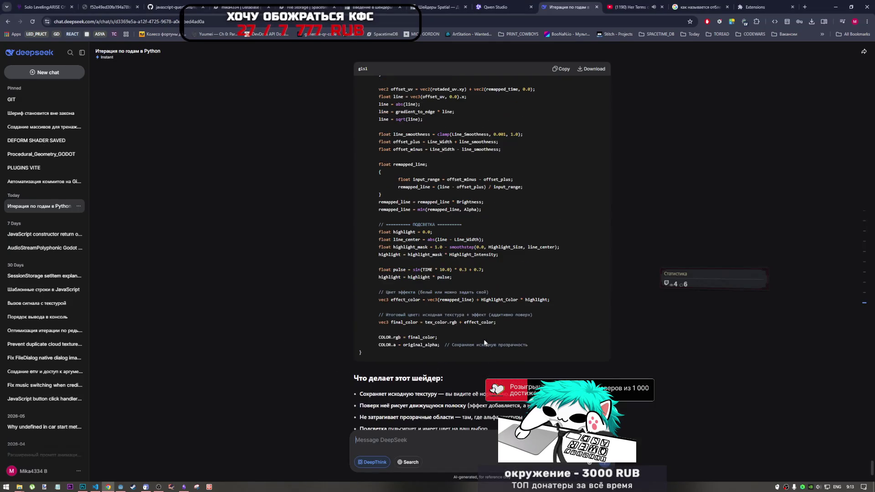
scroll(484, 343, down, 5)
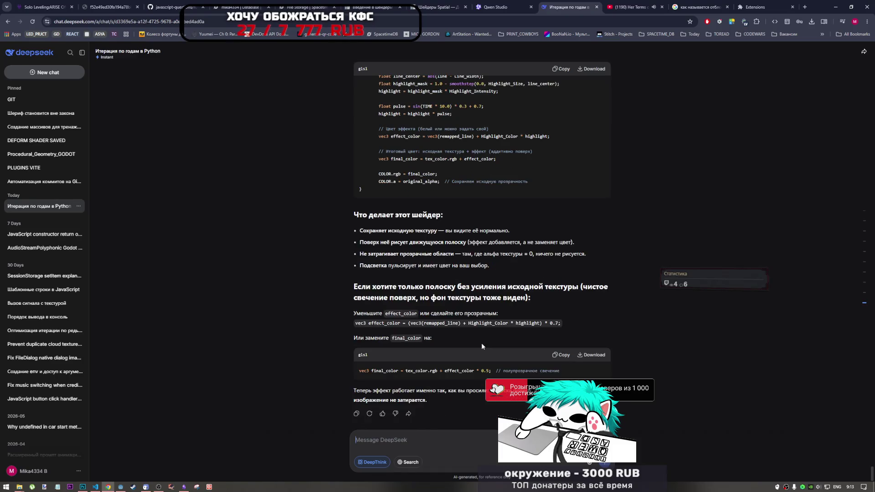
key(alt+Tab)
key(ctrl+z)
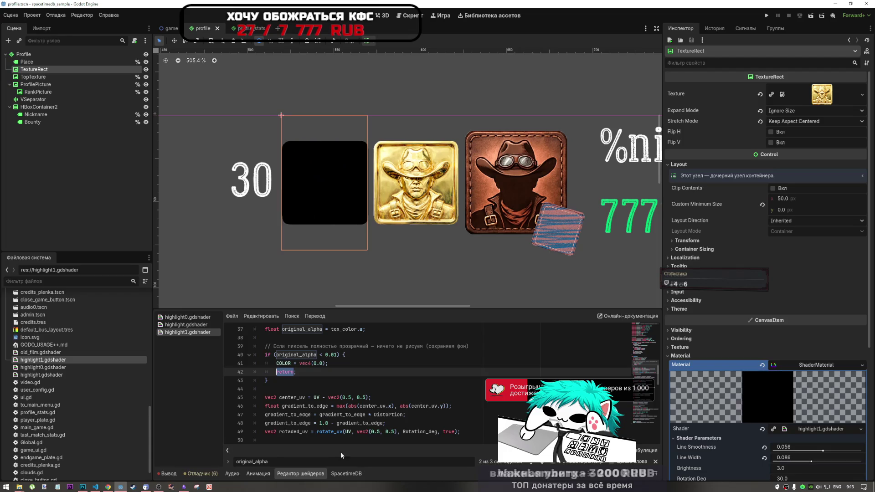
Send Godot's line 42 return error to DeepSeek and review its return-free shader reply
click(481, 450)
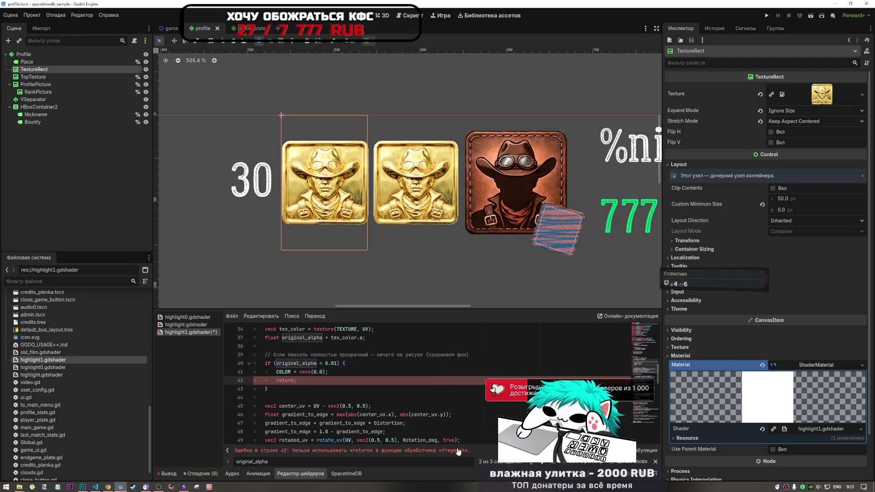
drag(357, 445, 235, 450)
key(alt+Tab)
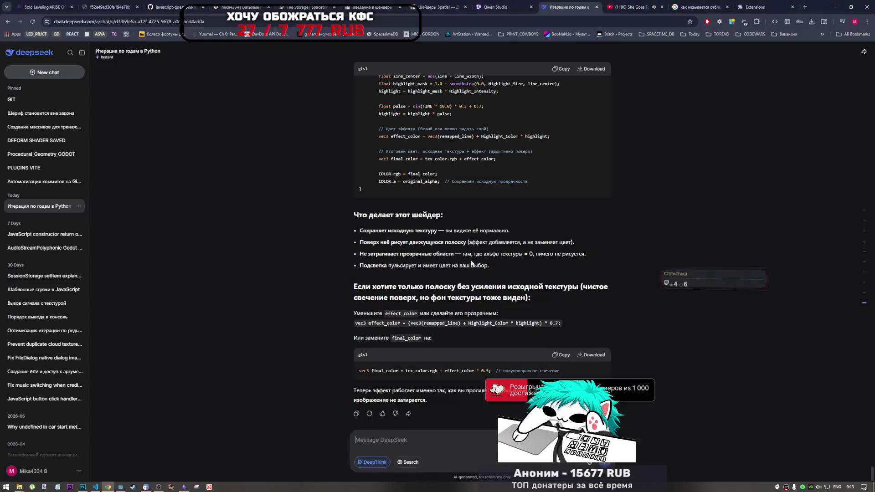
key(ctrl+v)
key(Return)
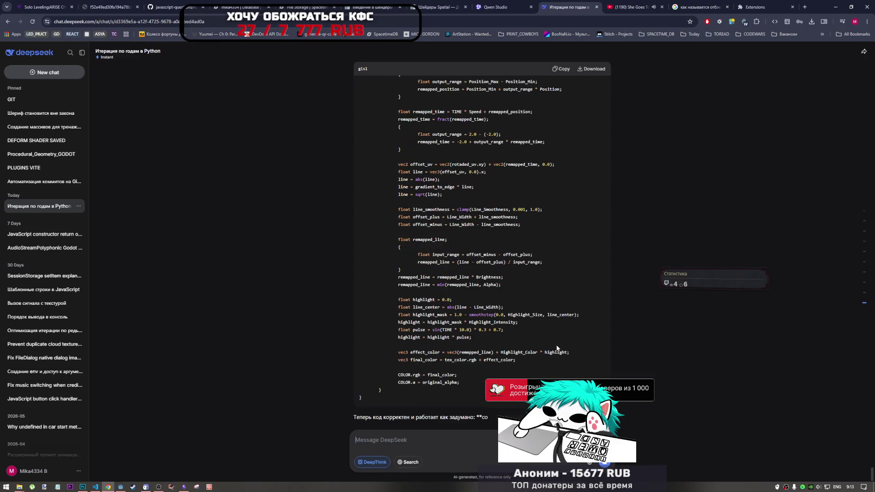
scroll(554, 344, up, 10)
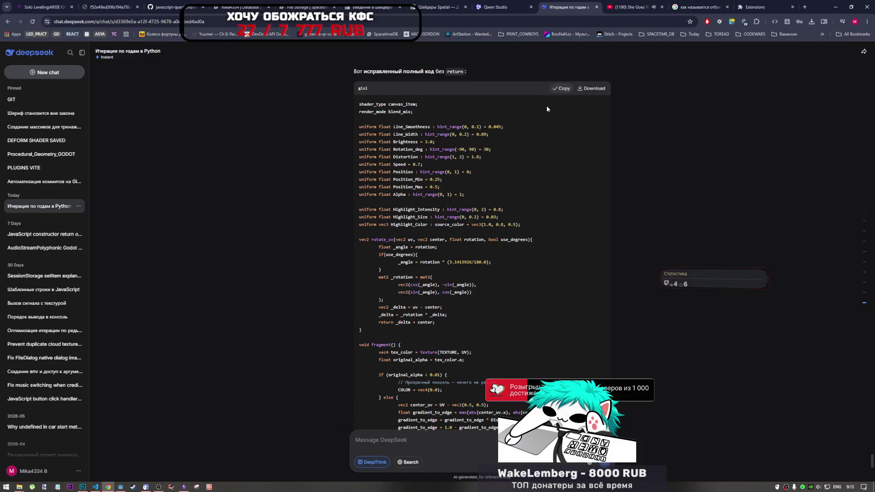
click(120, 487)
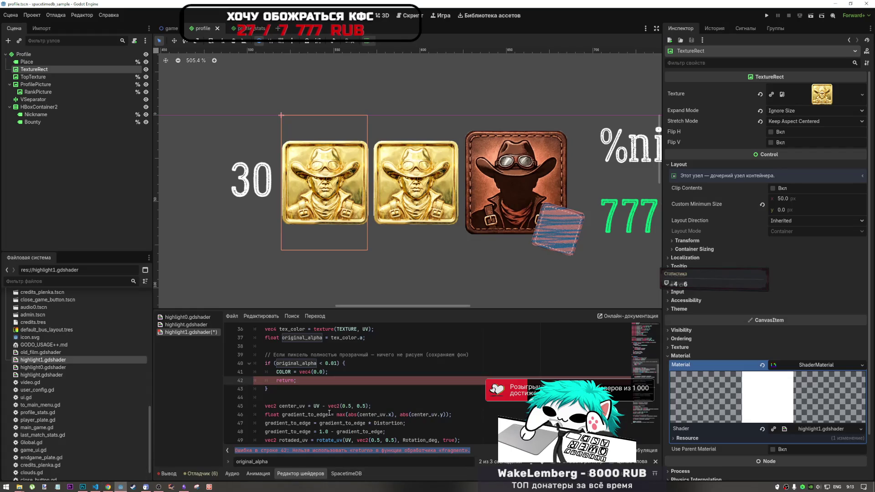
Paste DeepSeek's corrected shader over highlight1.gdshader and save it
key(ctrl+a)
key(ctrl+v)
key(ctrl+s)
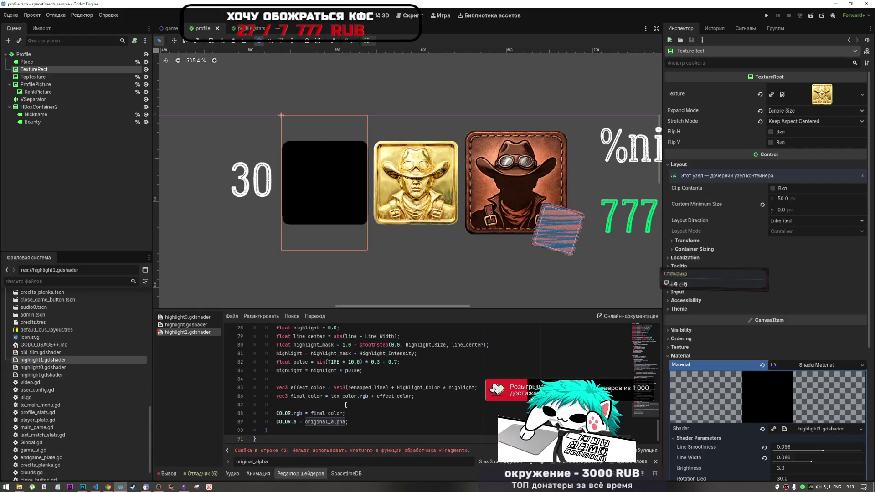
scroll(371, 366, up, 20)
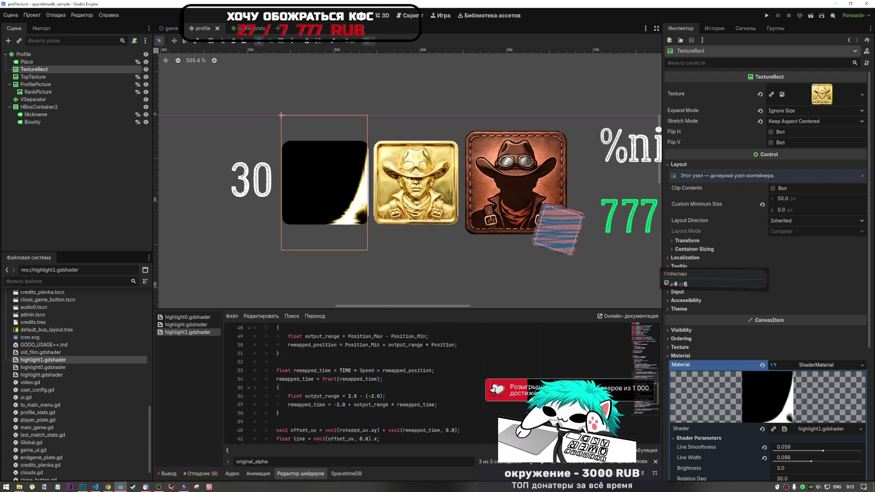
scroll(372, 366, down, 7)
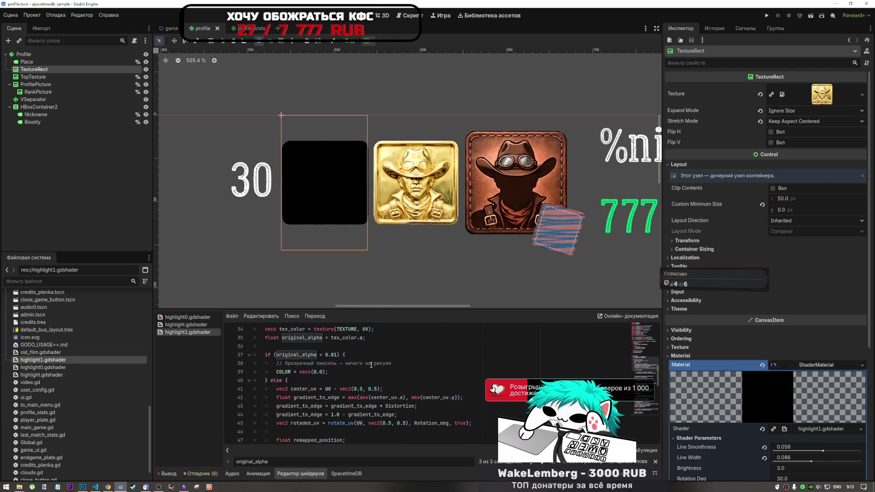
scroll(359, 373, down, 10)
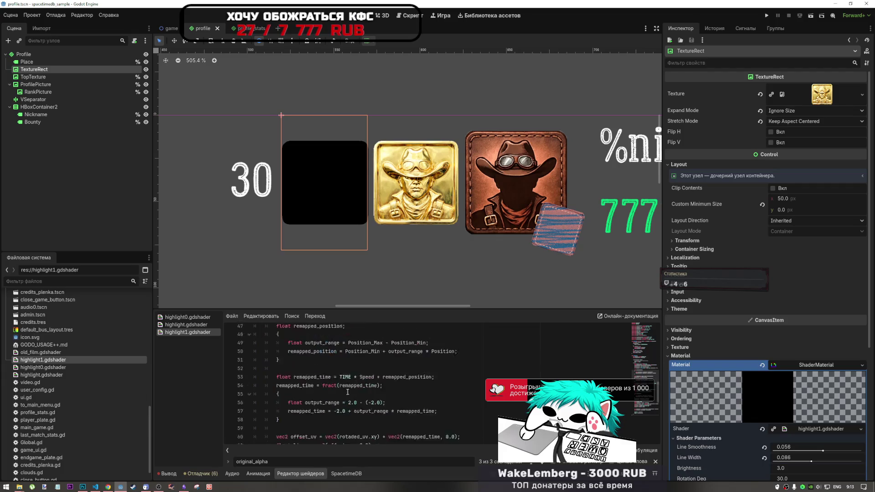
scroll(347, 385, down, 5)
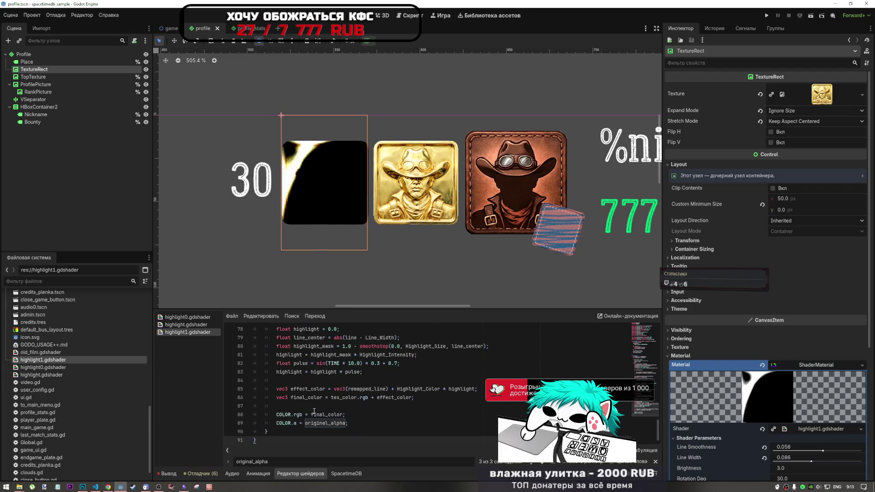
scroll(313, 407, up, 5)
scroll(756, 431, down, 4)
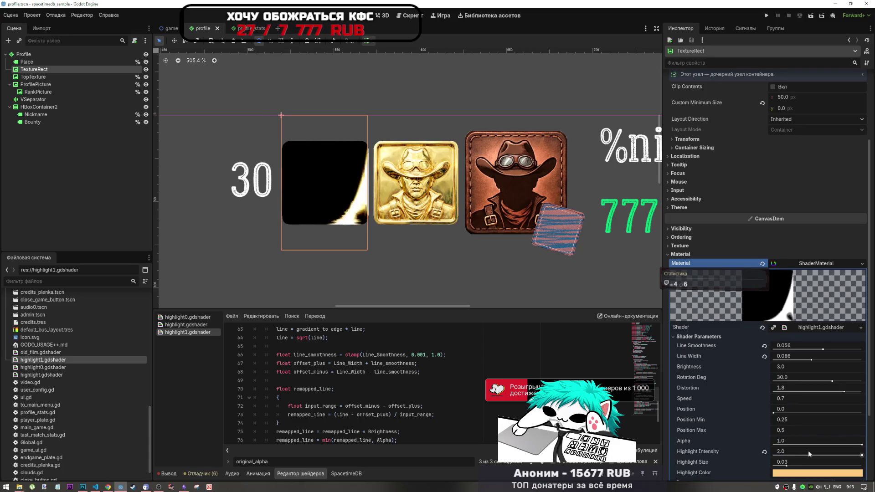
Set the shader parameters: Alpha 1.0, Highlight Intensity 2.0 and Brightness -0.08
click(764, 451)
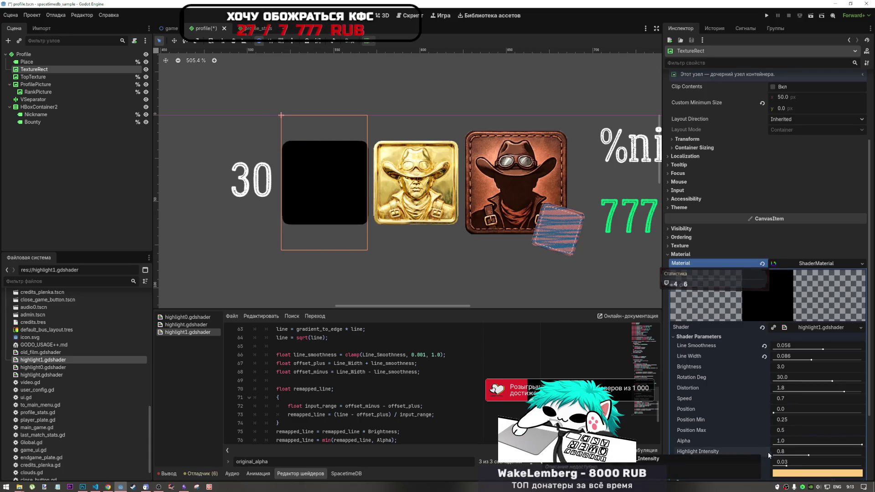
drag(861, 446, 724, 444)
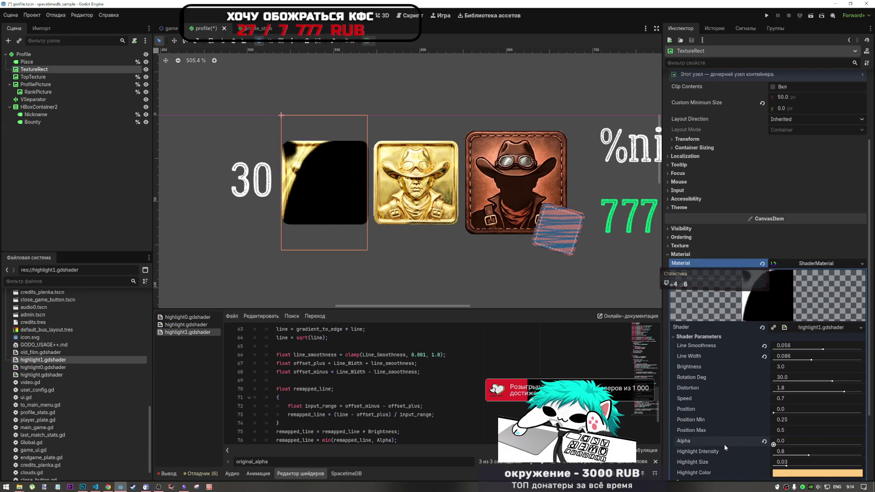
click(764, 442)
key(ctrl+s)
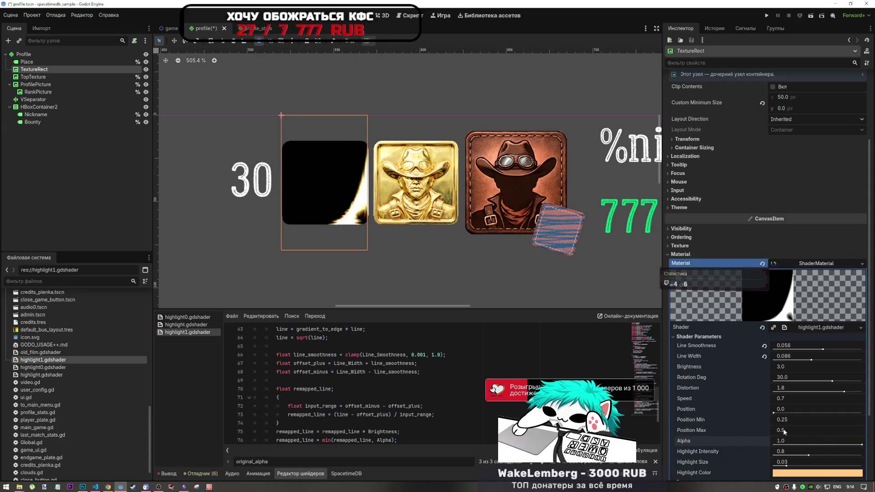
drag(773, 452, 861, 451)
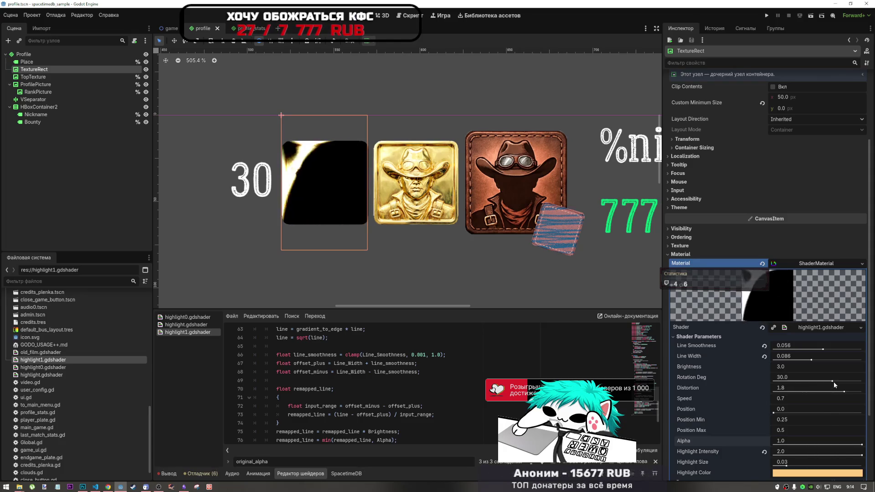
drag(794, 367, 786, 368)
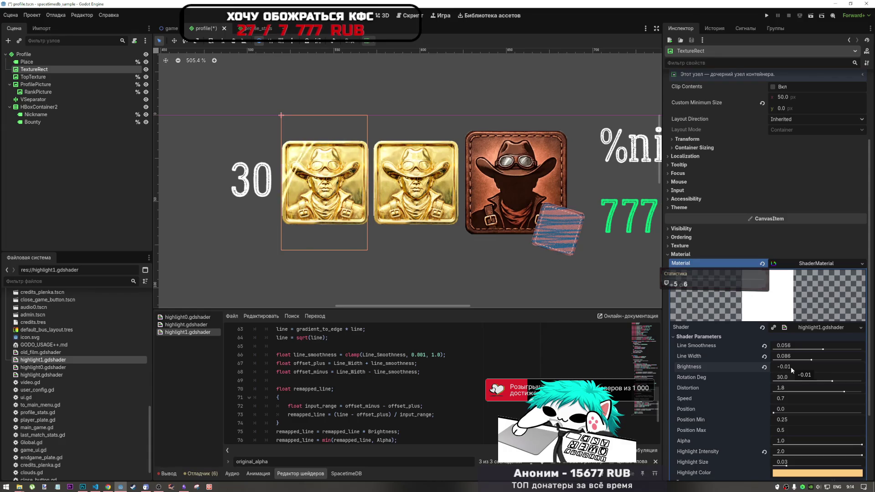
mouse_move(789, 367)
mouse_down()
mouse_move(805, 367)
mouse_move(779, 367)
mouse_move(788, 368)
mouse_up()
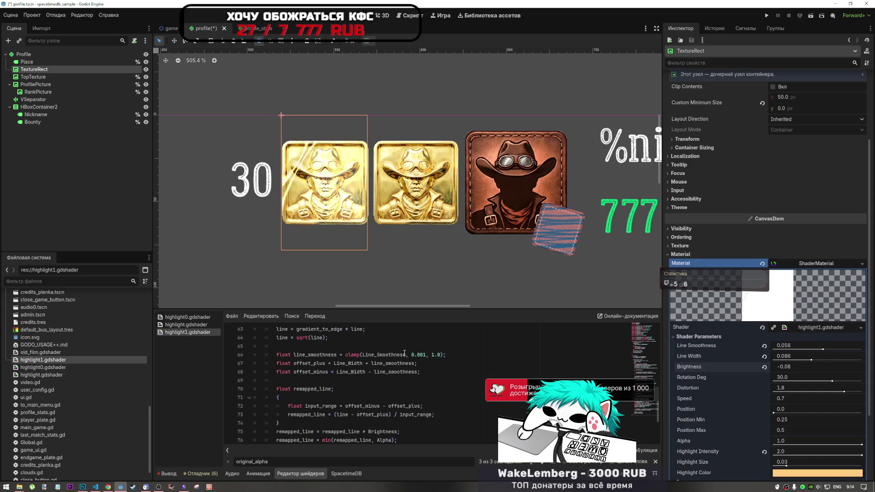
scroll(648, 327, up, 15)
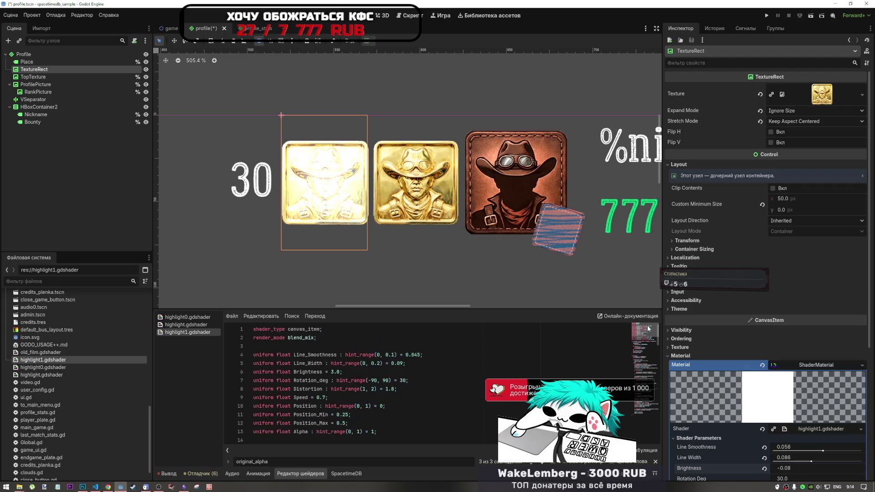
Search for Brightness and add a minus before it on line 75
double_click(308, 372)
key(ctrl+f)
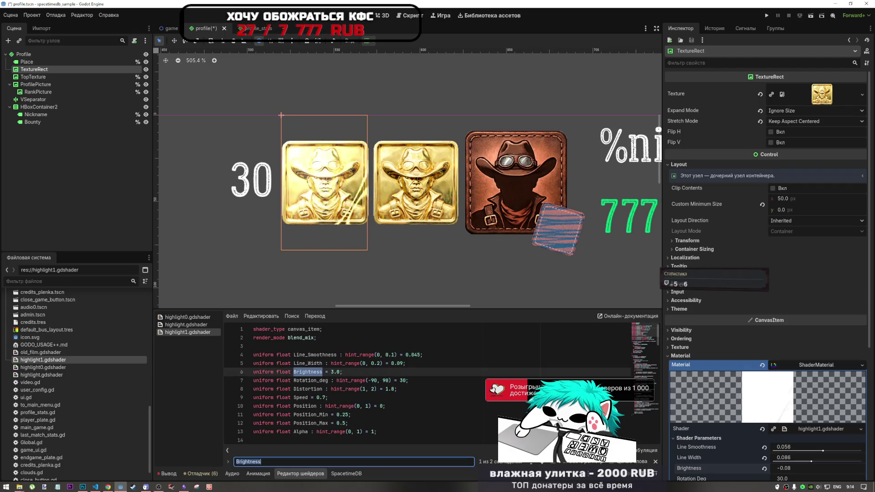
click(542, 463)
click(369, 380)
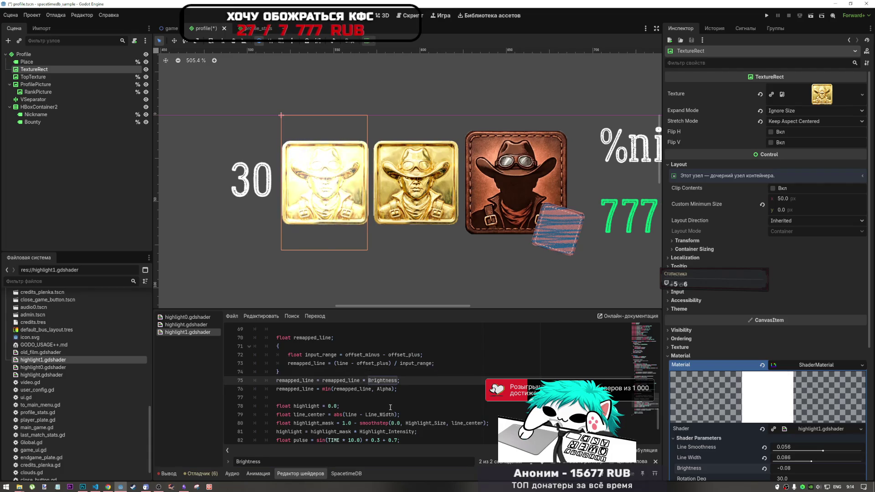
text(-)
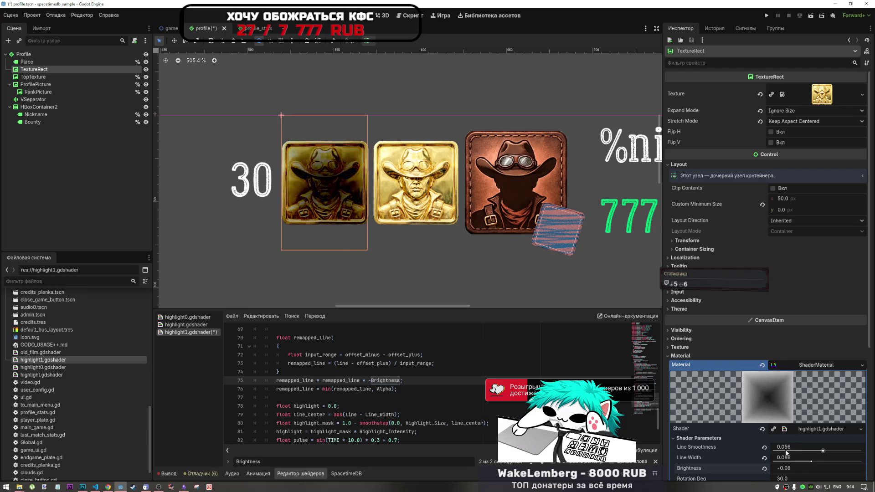
Test a few Brightness values, then revert Brightness to its 3.0 default
drag(785, 472, 782, 471)
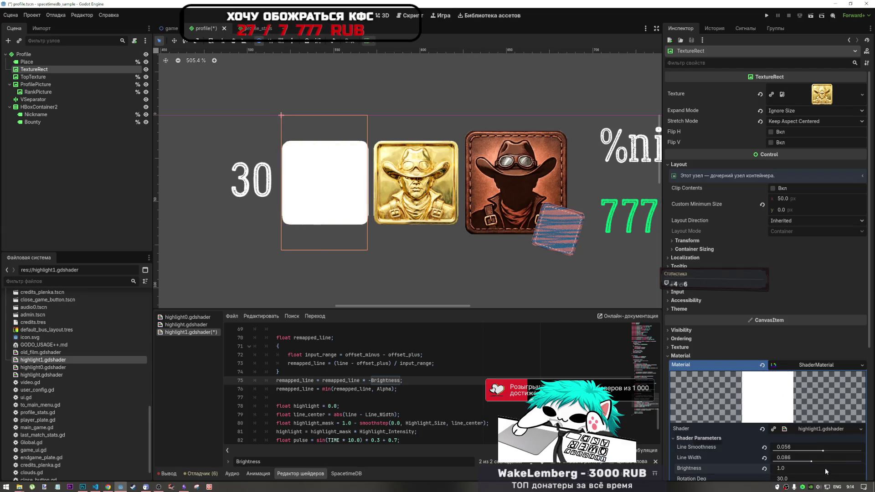
scroll(501, 254, down, 5)
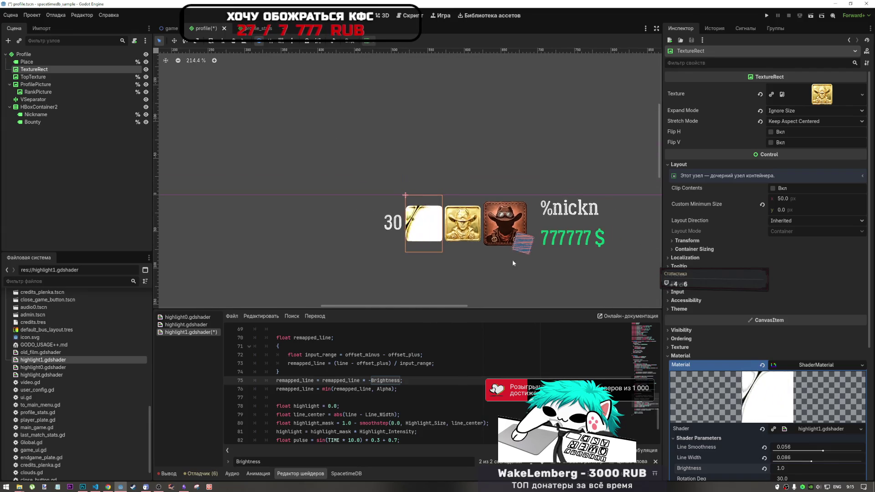
scroll(521, 270, down, 3)
scroll(473, 357, up, 10)
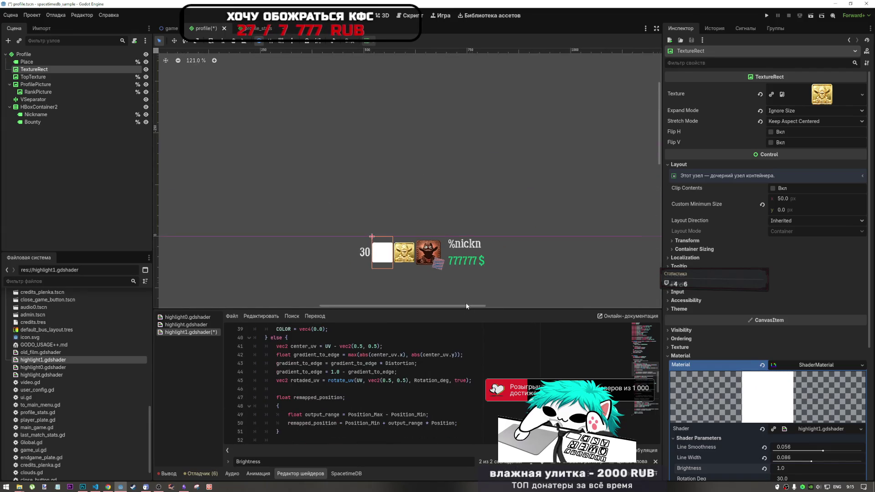
scroll(474, 357, up, 5)
scroll(670, 371, down, 4)
scroll(393, 389, down, 3)
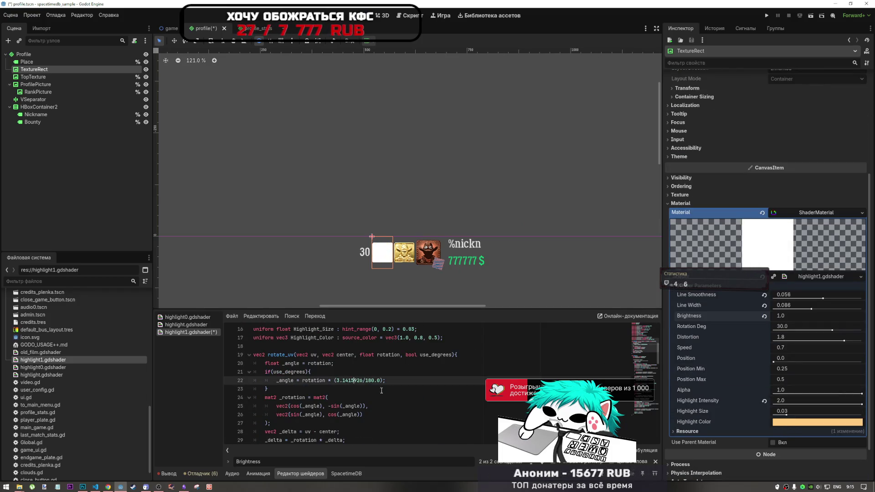
scroll(393, 389, up, 2)
scroll(393, 388, up, 3)
click(337, 372)
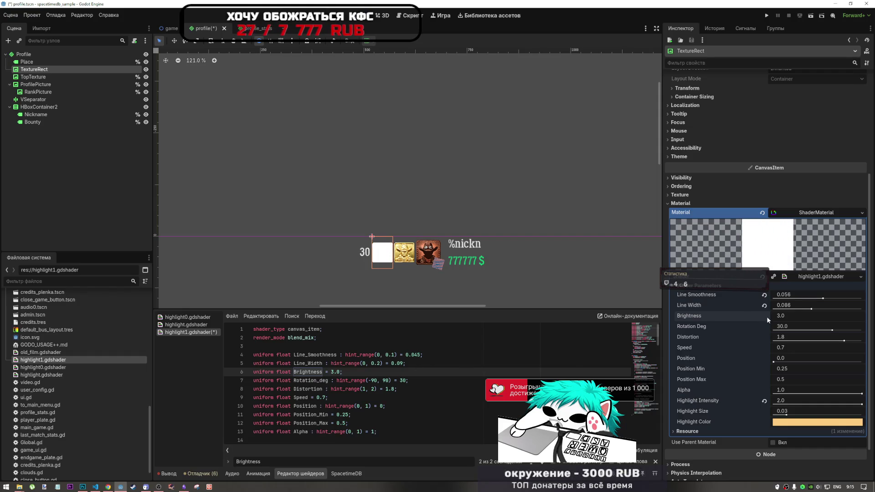
Go back to the minus before Brightness on line 75 and save the shader and scene
scroll(312, 395, down, 2)
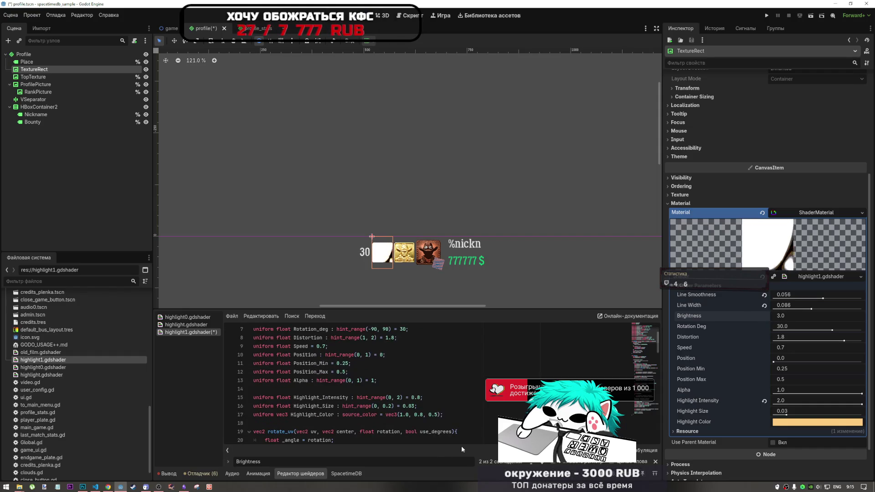
key(F3)
click(369, 380)
key(ctrl+s)
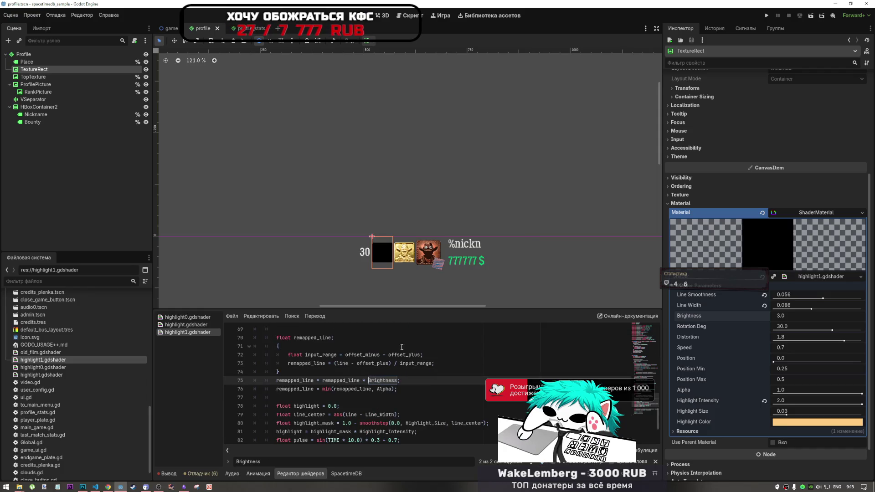
scroll(410, 364, up, 7)
scroll(420, 345, down, 3)
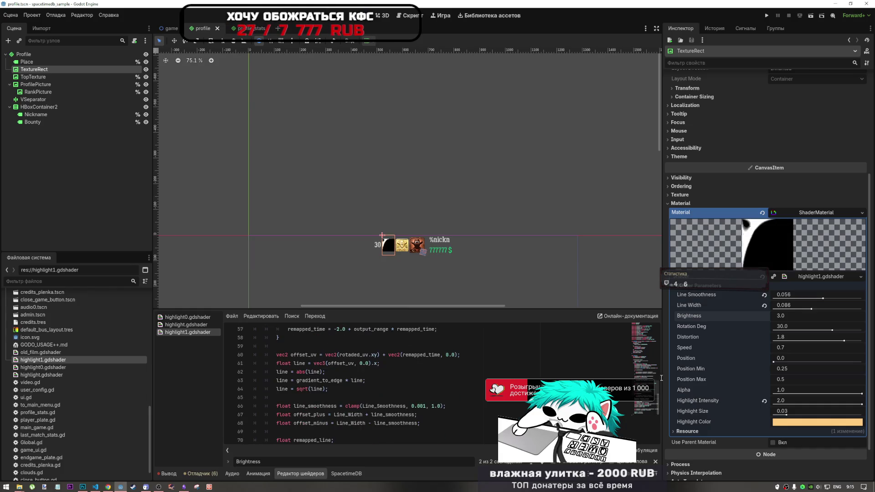
Enter Brightness values 1 and 0.1, finally settling on -0.1
click(783, 316)
text(1)
key(Return)
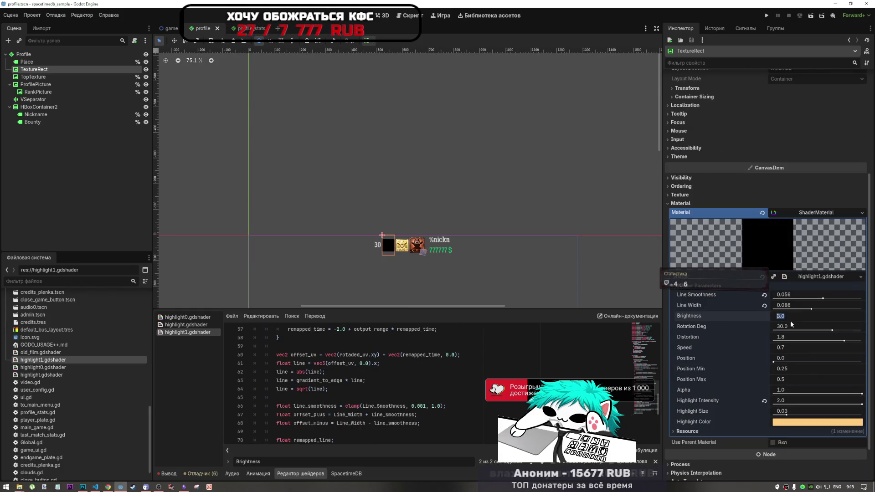
click(797, 321)
text(0.1)
key(Return)
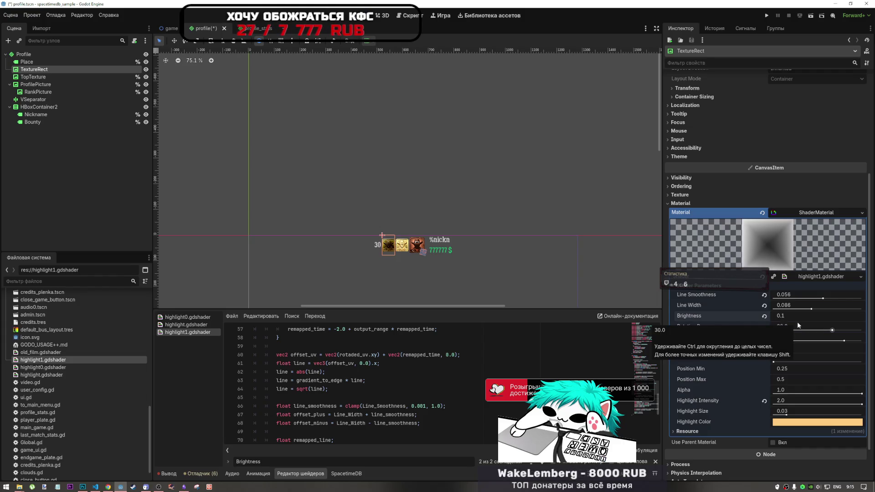
scroll(400, 258, up, 8)
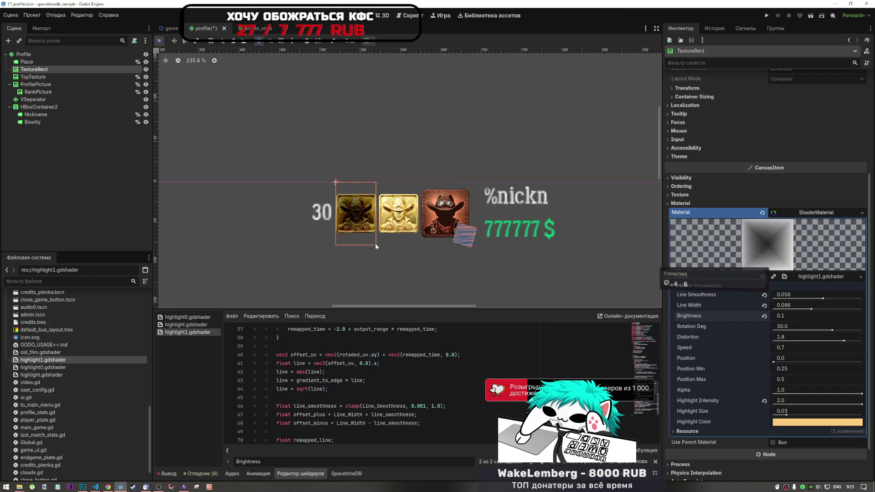
click(777, 314)
text(-0.1)
key(Return)
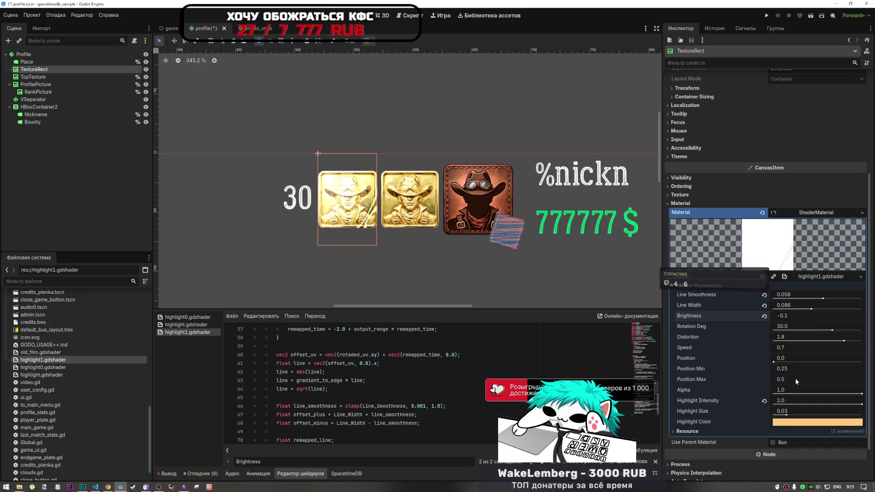
Try moving the Brightness multiplication line below line 76, save, then undo the move
scroll(369, 392, down, 7)
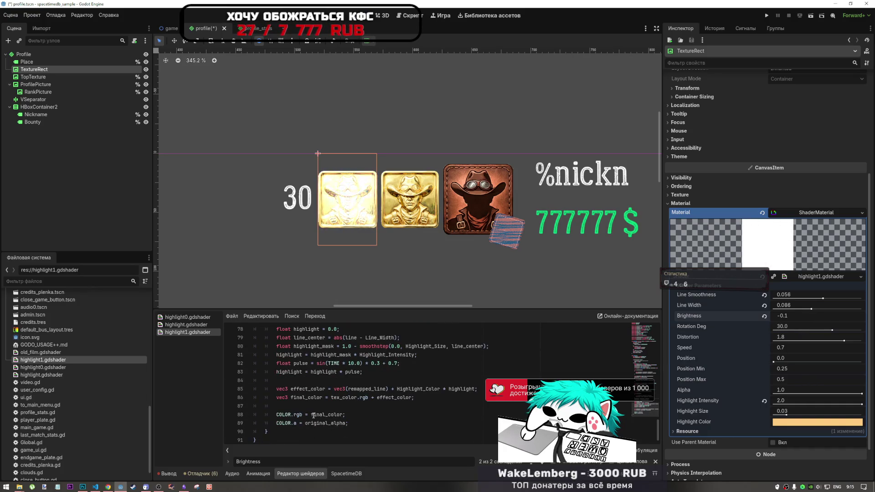
drag(347, 423, 276, 422)
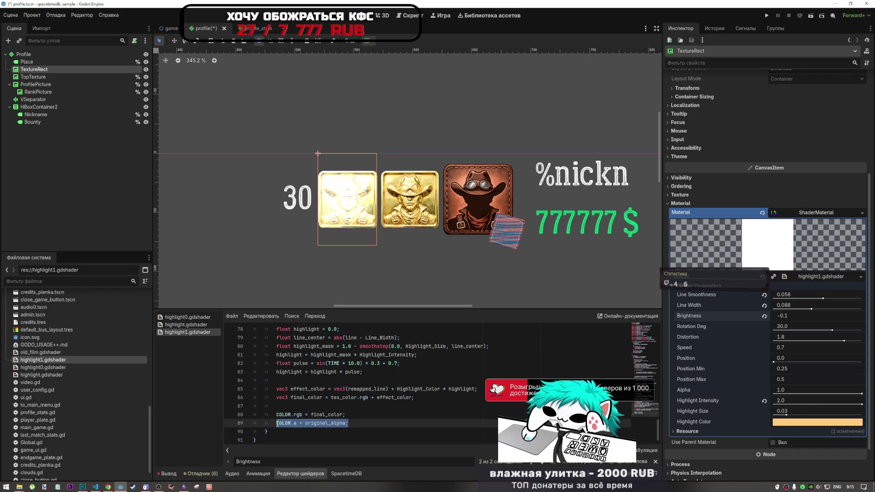
scroll(344, 389, up, 2)
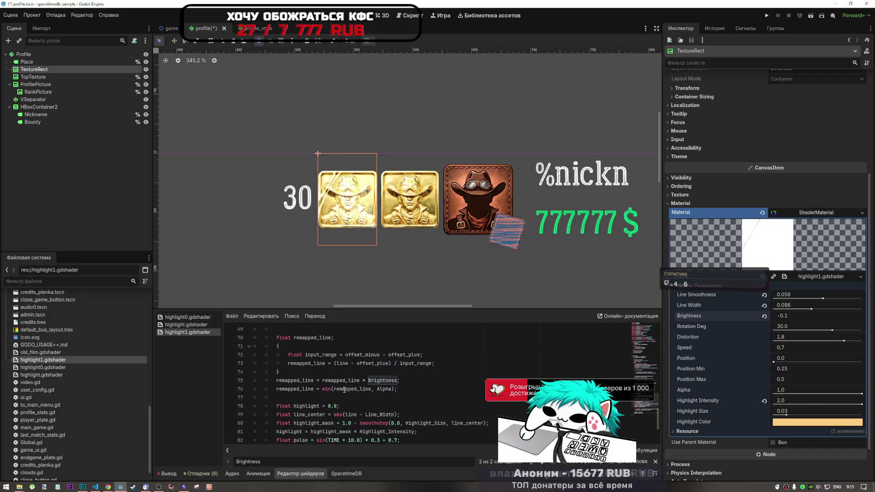
scroll(344, 389, up, 1)
drag(400, 380, 278, 381)
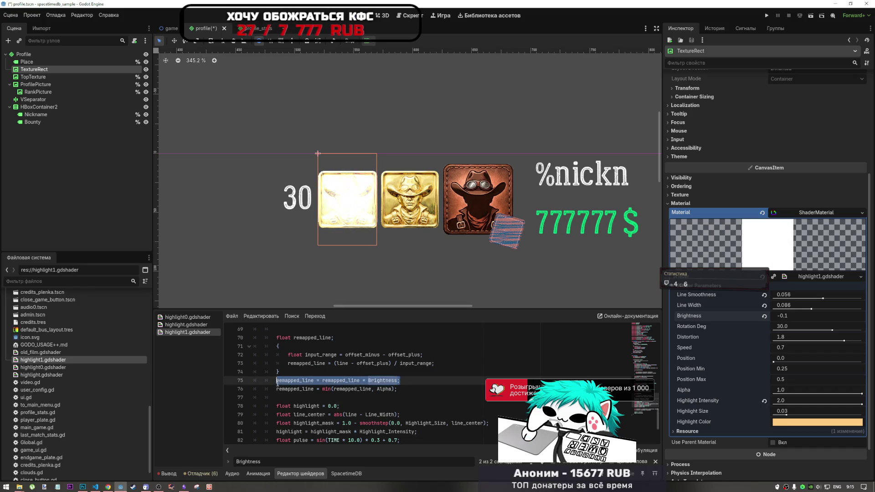
key(ctrl+x)
click(411, 389)
key(Return)
key(ctrl+v)
key(ctrl+s)
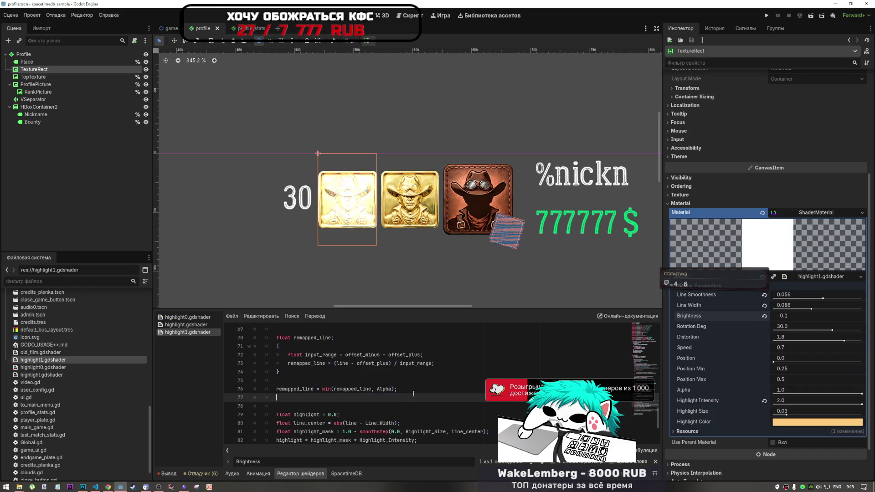
key(ctrl+z)
key(ctrl+z)
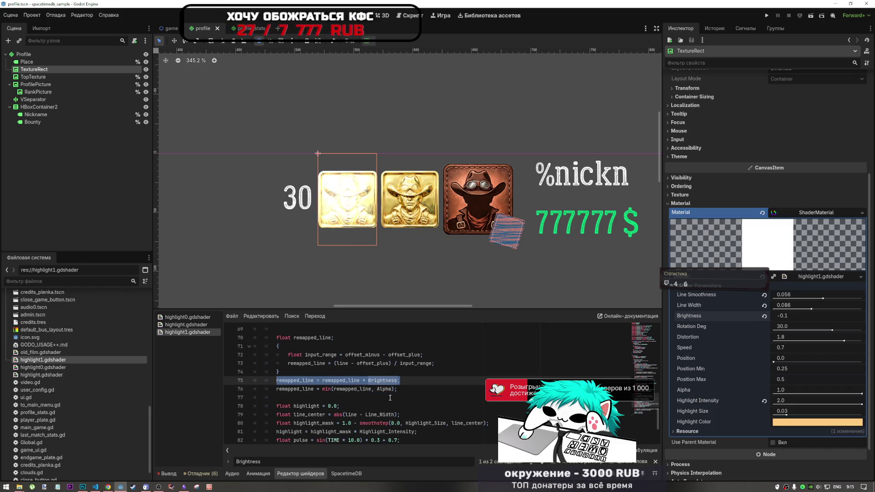
scroll(389, 398, down, 3)
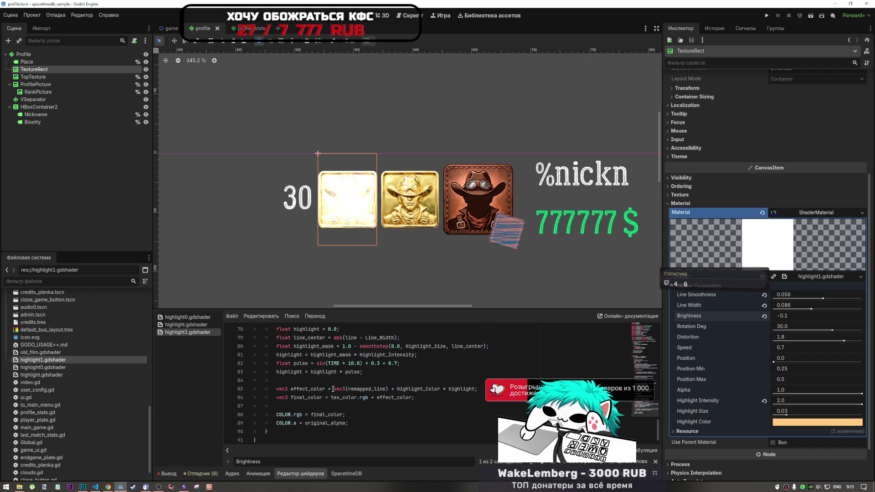
click(310, 365)
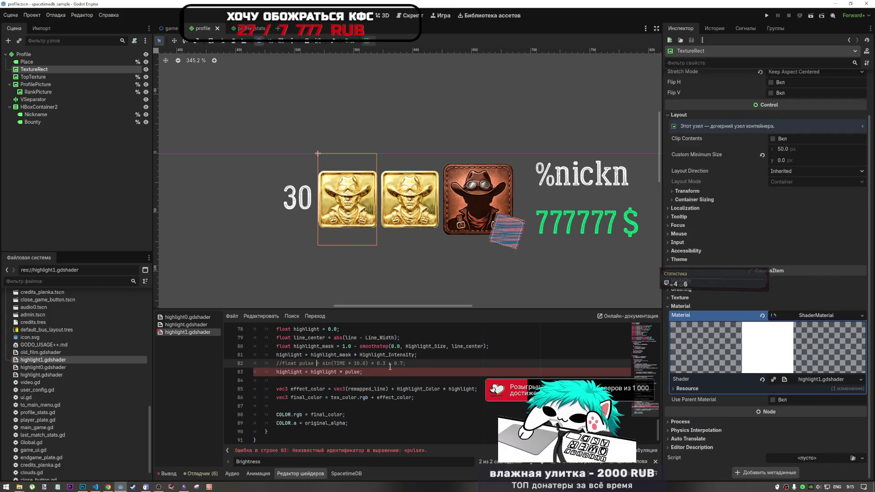
key(Down)
key(ctrl+k)
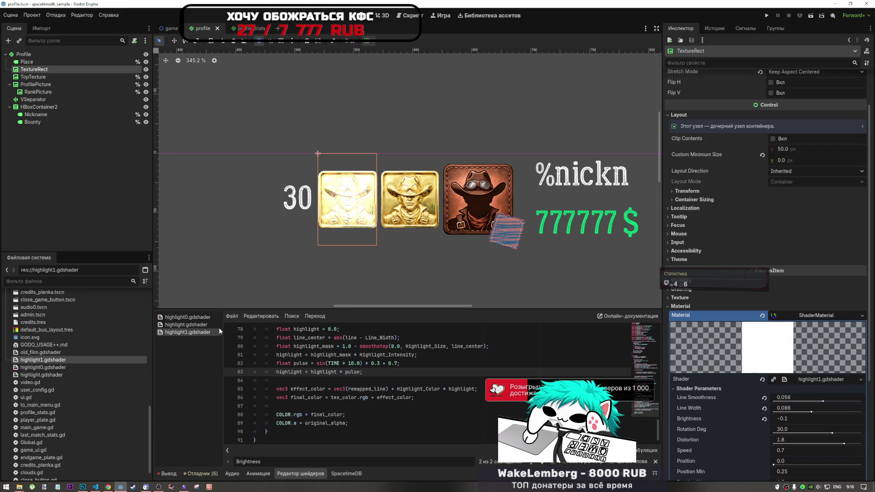
click(180, 324)
click(368, 389)
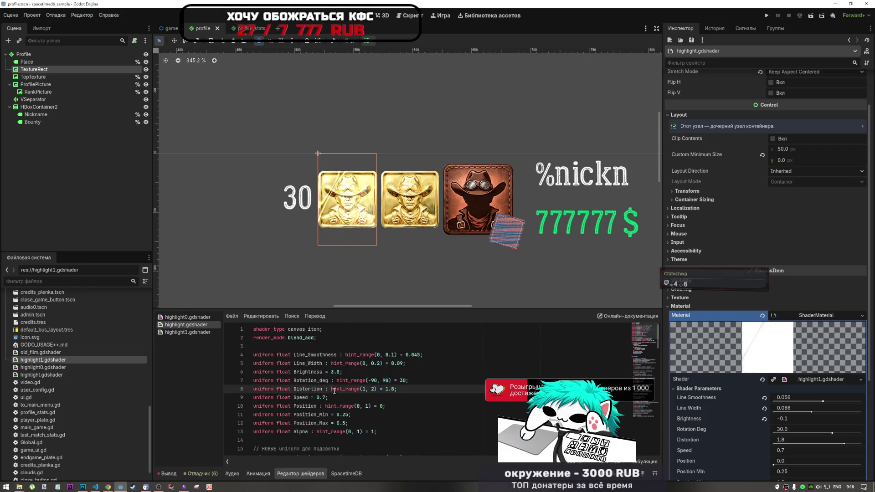
key(ctrl+f)
text(float pulse = sin(TIME * 10.0) * 0.3 + 0.7;)
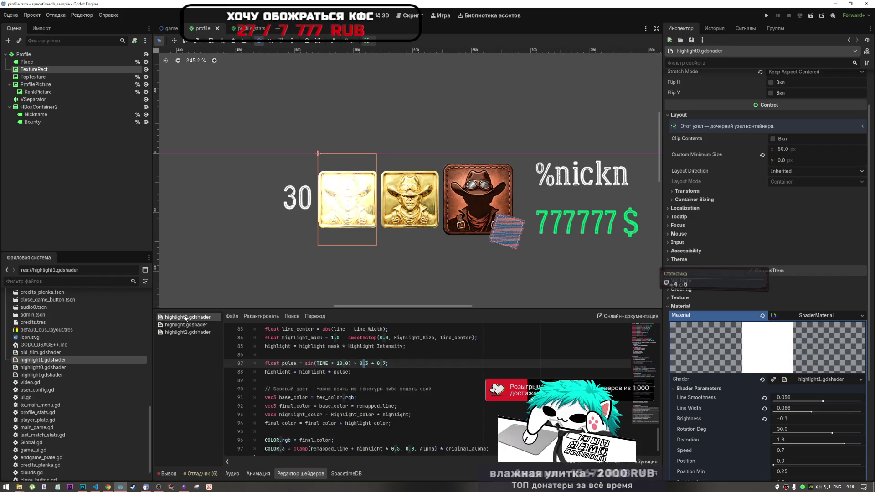
click(194, 332)
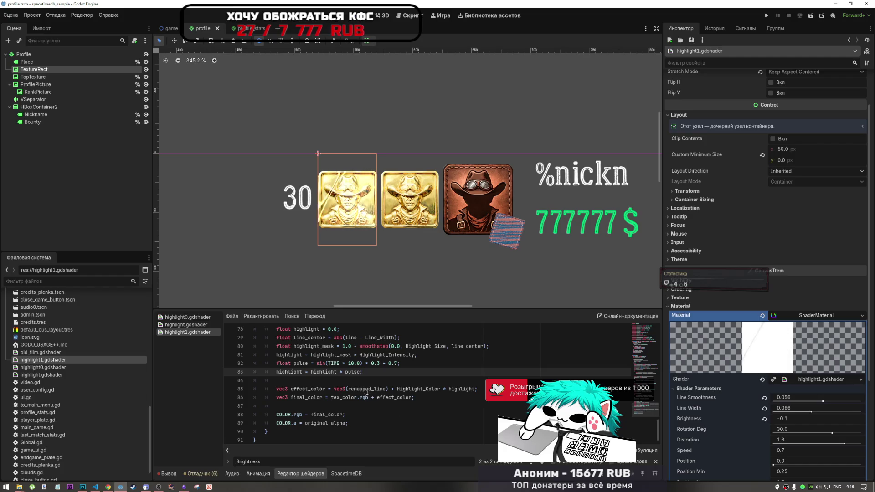
scroll(369, 381, up, 1)
shift+click(305, 389)
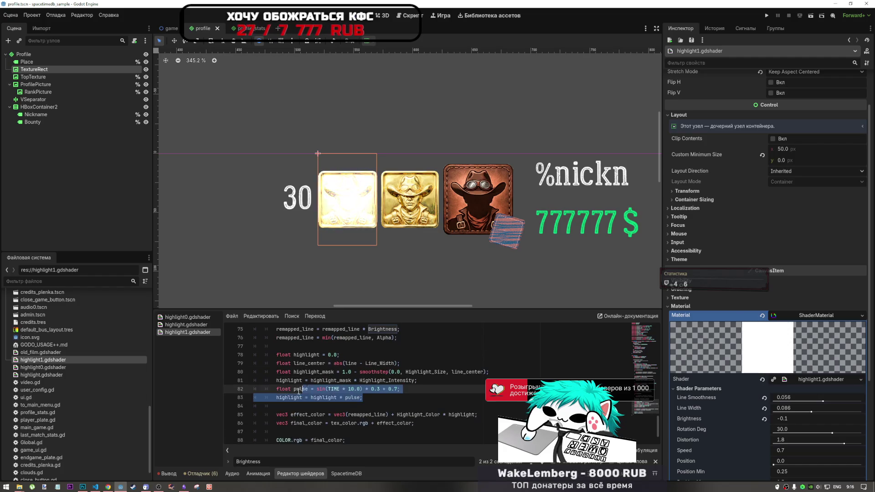
key(ctrl+k)
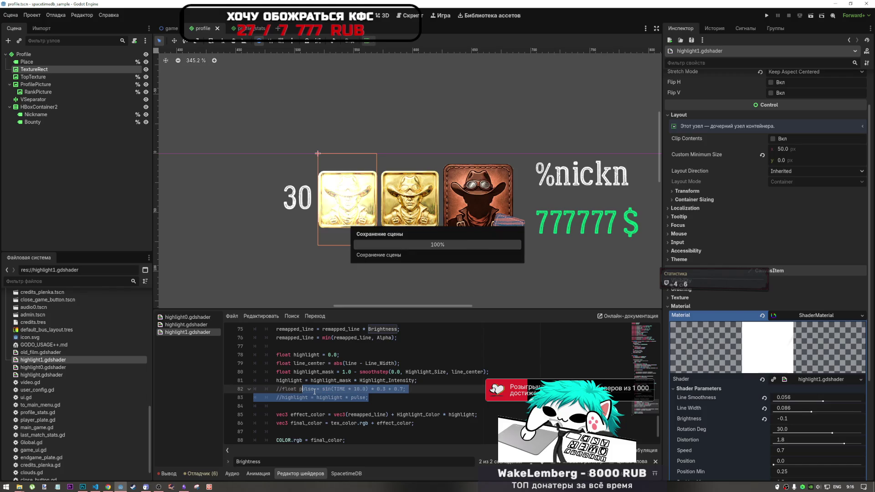
key(ctrl+k)
scroll(326, 423, down, 1)
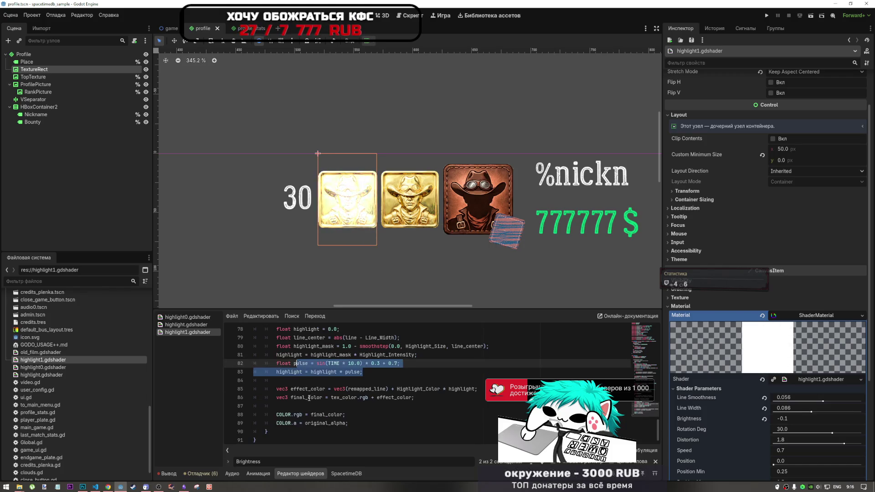
Comment out the COLOR.rgb assignment in highlight1.gdshader and save
click(335, 416)
key(ctrl+k)
key(ctrl+s)
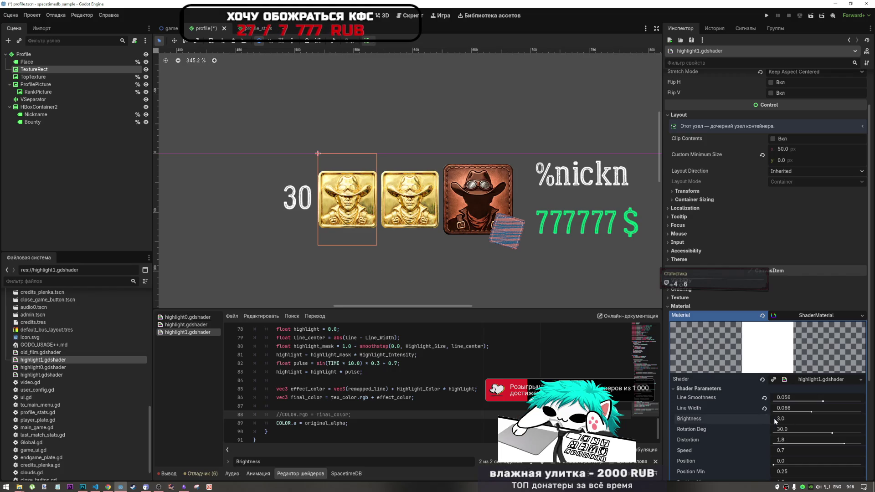
key(ctrl+s)
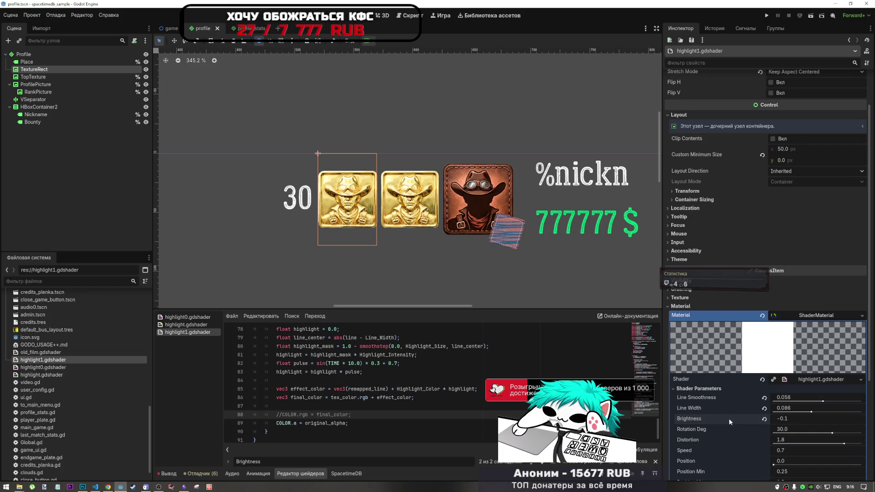
Restore the COLOR.rgb line and comment out the highlight * pulse line (line 83) instead
click(345, 396)
scroll(319, 378, up, 1)
double_click(301, 389)
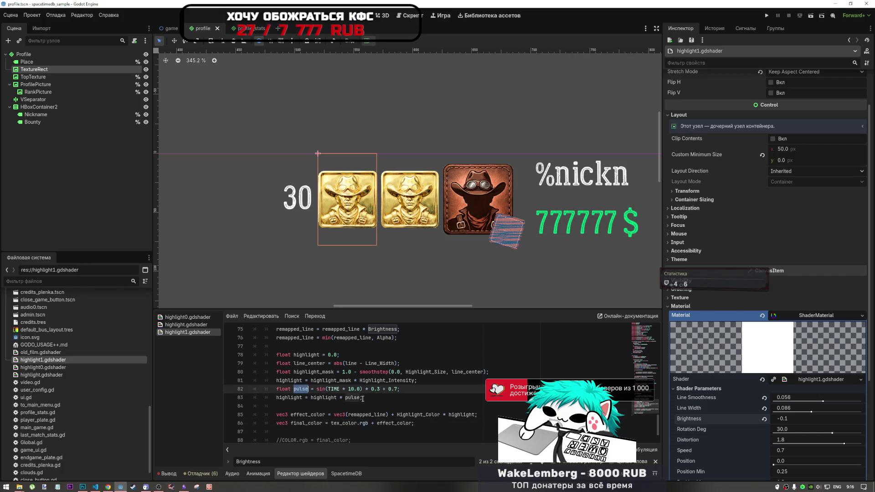
click(293, 397)
scroll(293, 398, down, 1)
drag(294, 372, 310, 372)
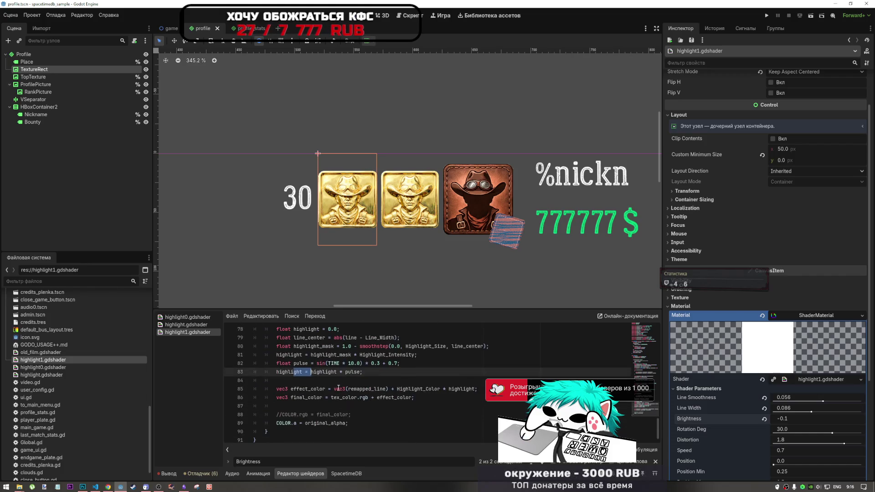
click(326, 414)
key(ctrl+k)
key(Up)
key(Up)
key(Up)
key(ctrl+k)
Comment out the Highlight_Intensity and highlight_mask lines and save the shader
click(458, 389)
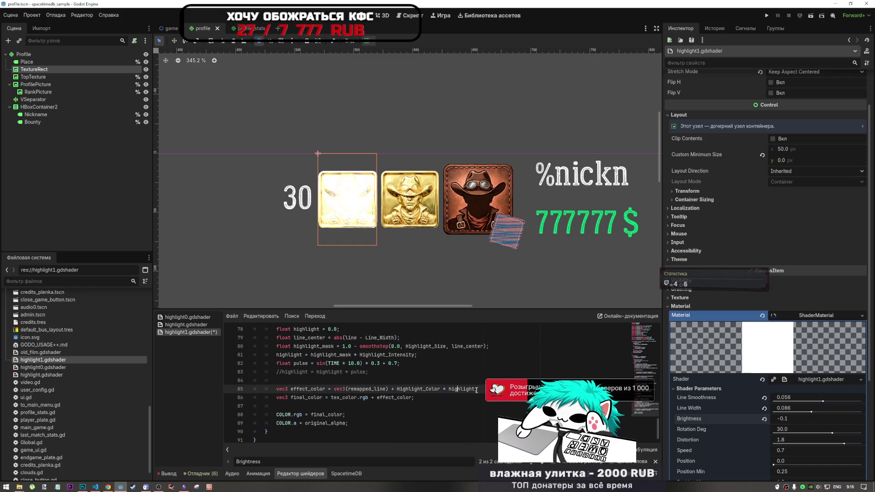
click(406, 354)
key(ctrl+k)
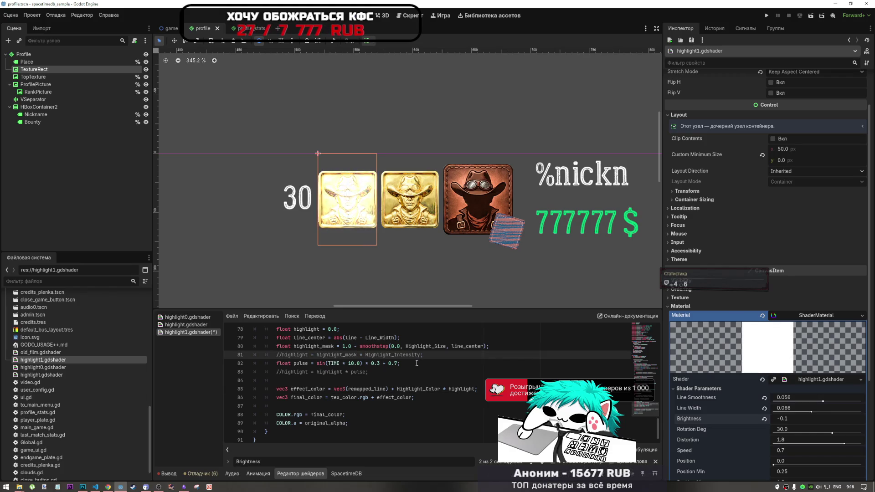
key(Up)
key(ctrl+k)
key(ctrl+s)
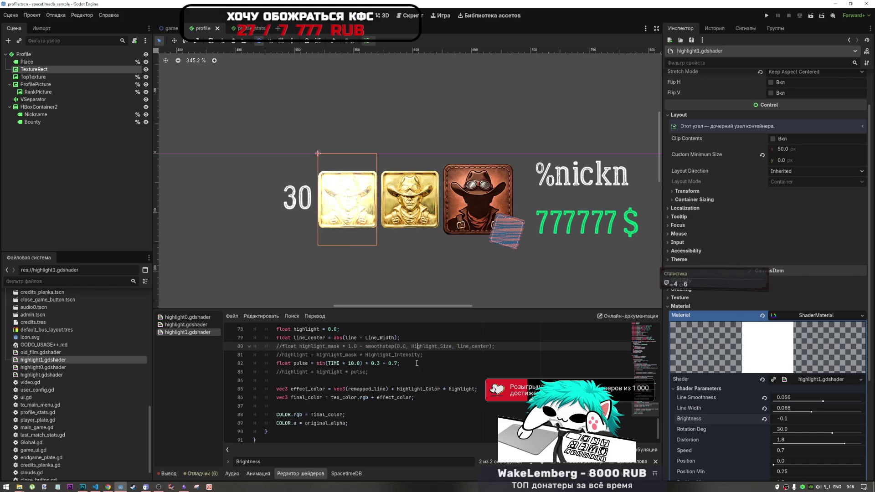
Reactivate those two lines, then comment out highlight lines 78–82 and save
key(ctrl+k)
key(Down)
key(ctrl+k)
key(Up)
key(Up)
key(Up)
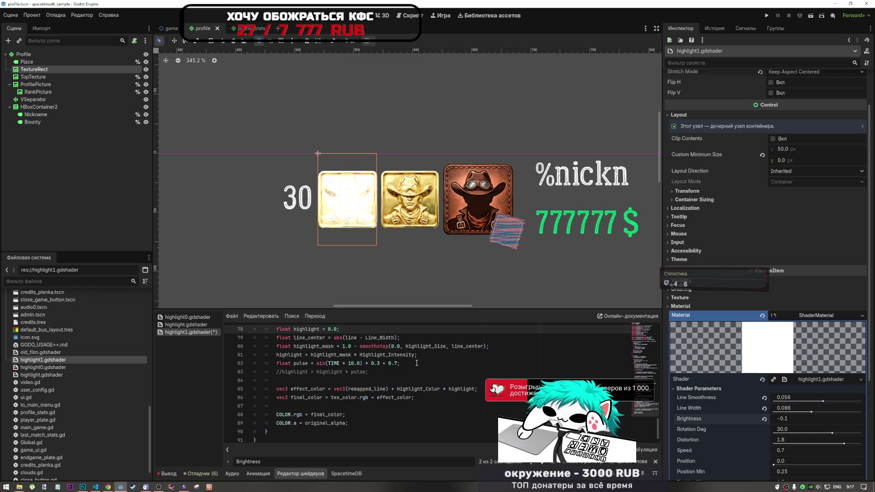
mouse_move(379, 364)
mouse_down()
mouse_move(328, 325)
mouse_move(324, 358)
mouse_up()
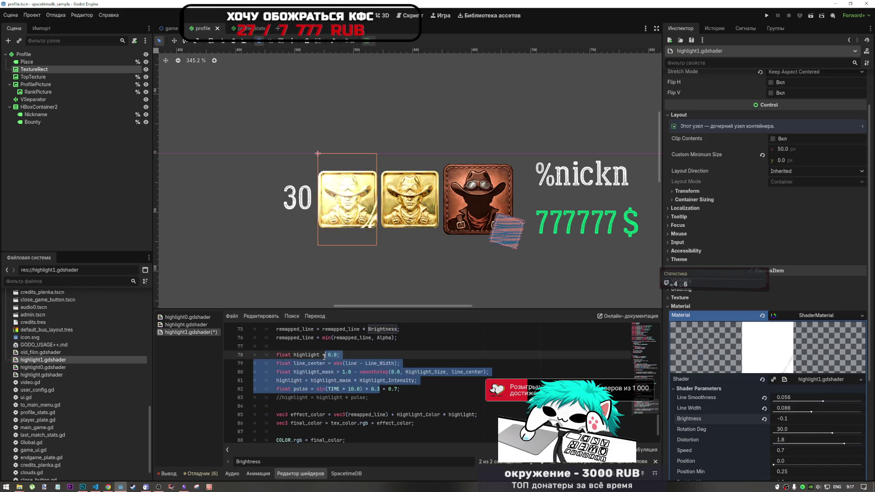
key(ctrl+k)
key(ctrl+s)
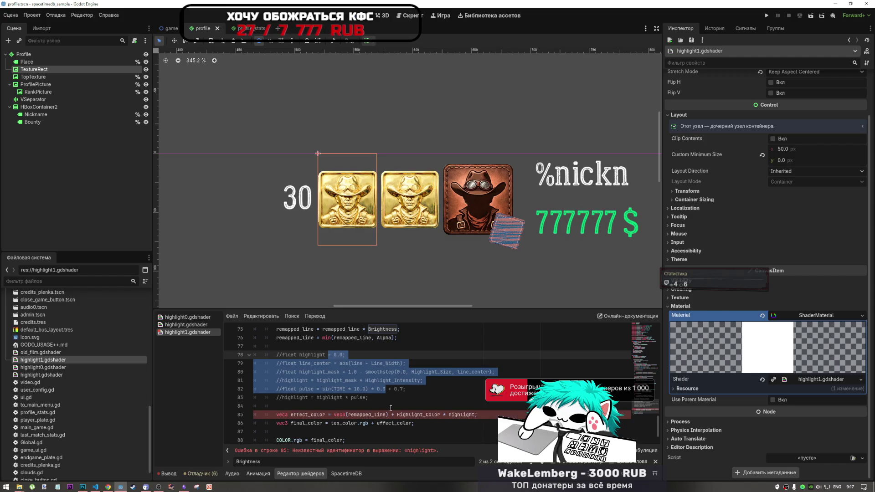
Delete the Highlight_Color term from the effect_color line, then undo the recent edits
drag(475, 416, 387, 414)
key(BackSpace)
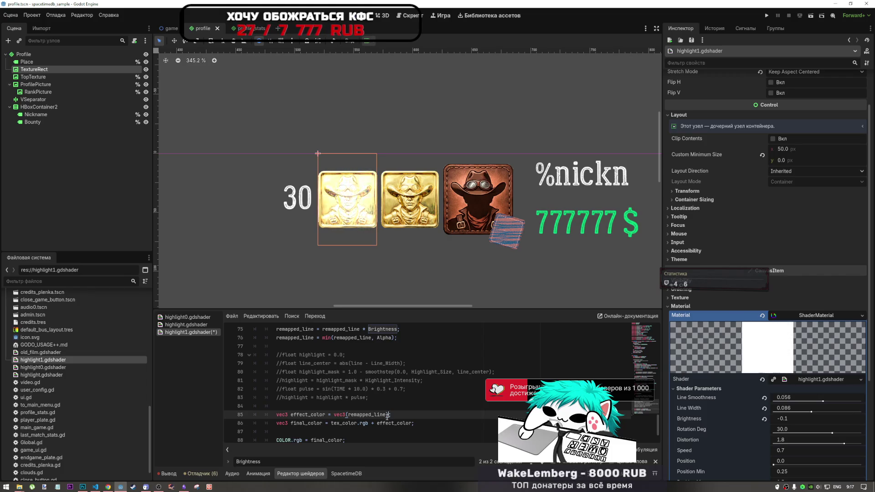
key(ctrl+z)
key(ctrl+z)
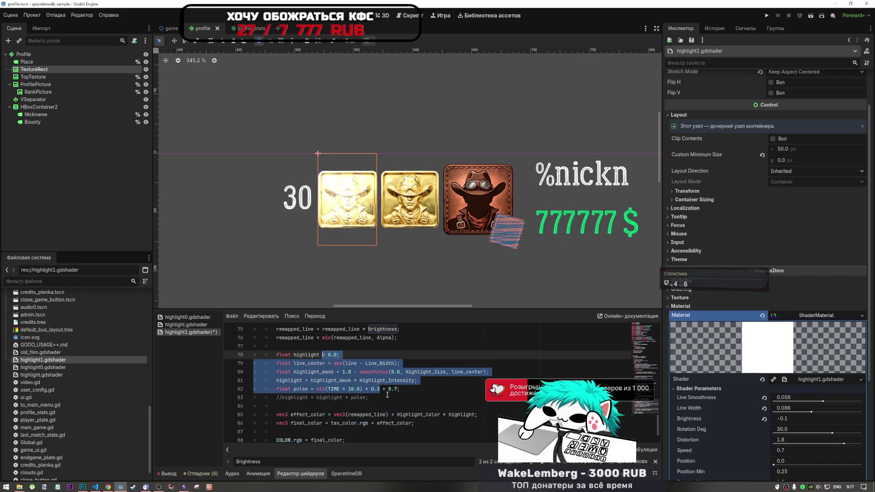
key(ctrl+z)
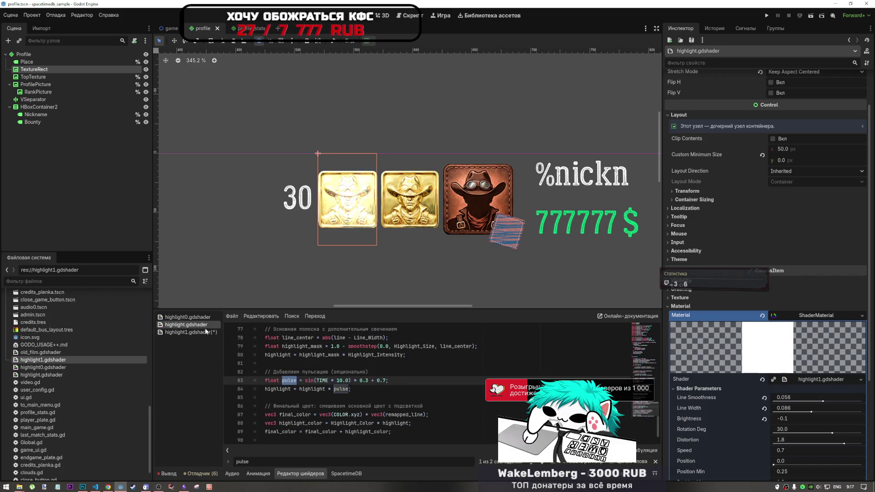
Restore lines 78–82, save highlight1.gdshader, then delete that file from the FileSystem
key(ctrl+shift+z)
key(ctrl+s)
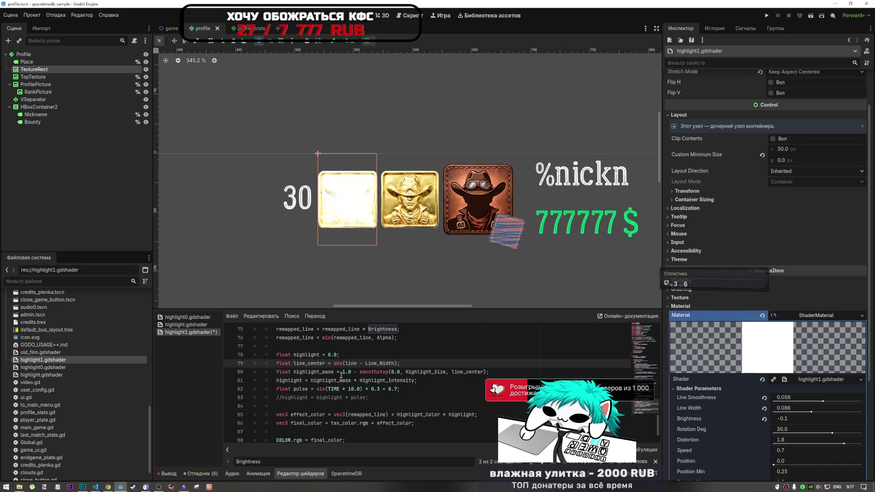
right_click(59, 360)
click(98, 437)
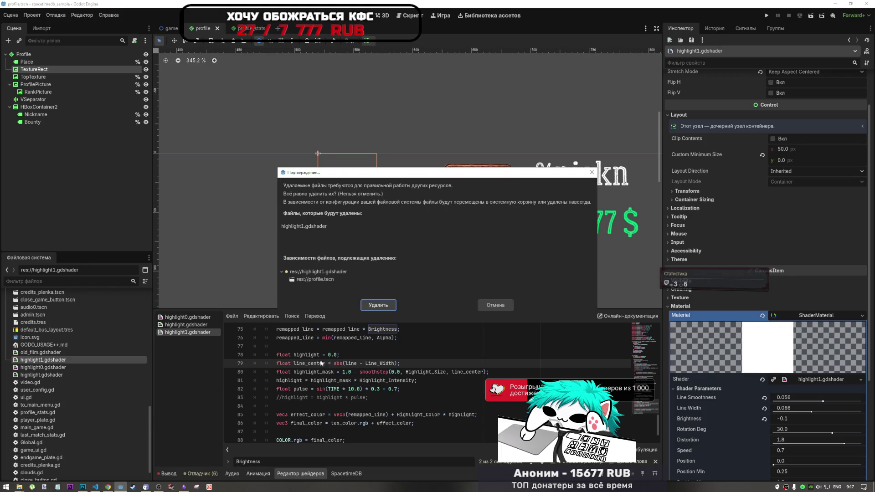
click(394, 305)
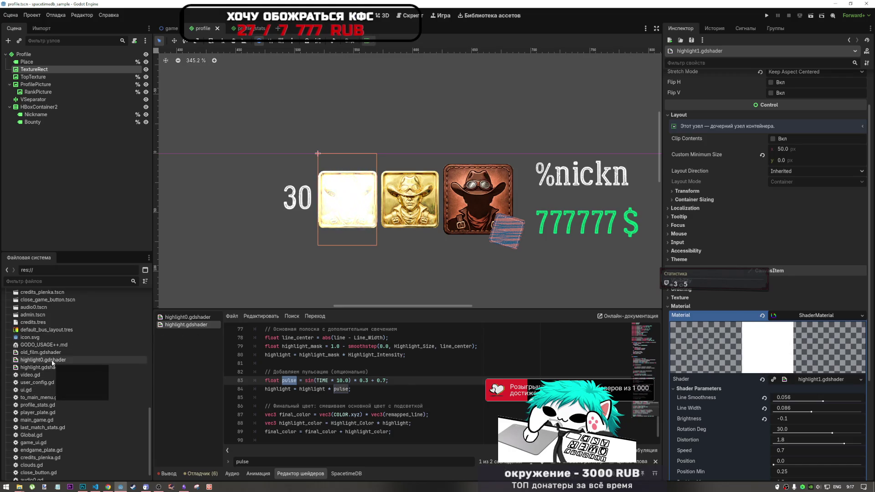
Assign highlight0.gdshader to the TextureRect, reset Brightness to 3.0, and bring up the YouTube tab
mouse_move(50, 361)
mouse_down()
mouse_move(68, 378)
mouse_move(818, 381)
mouse_up()
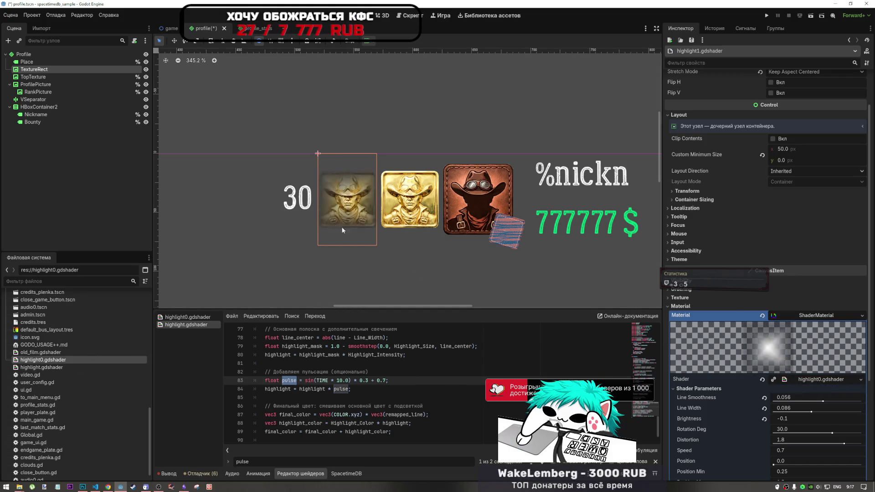
click(764, 418)
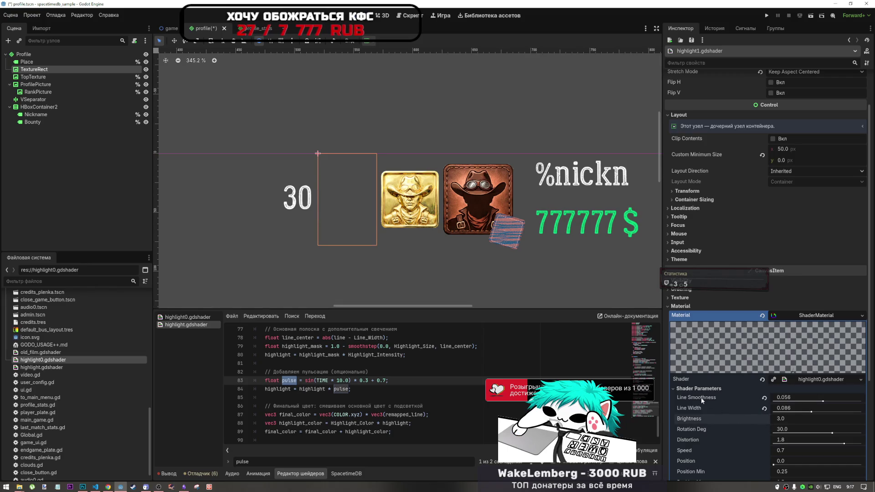
click(108, 487)
click(624, 8)
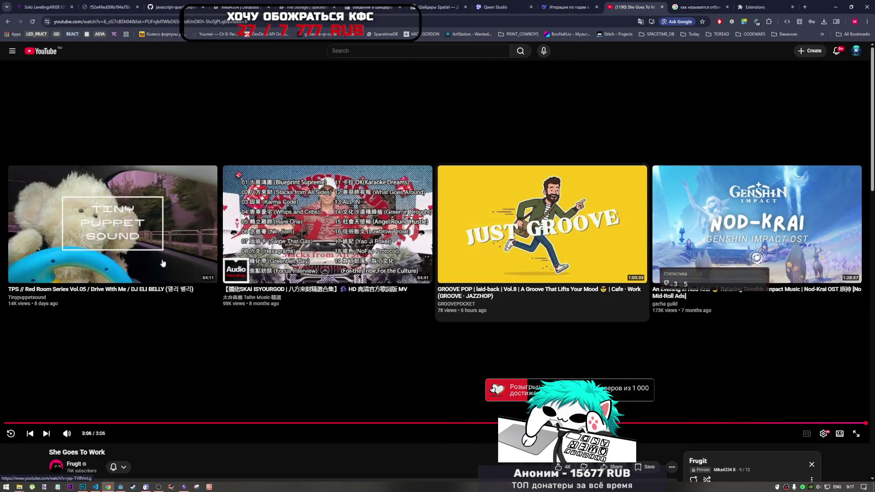
Start the Red Room Series mix video, then review line 84 in Godot's shader code
click(91, 248)
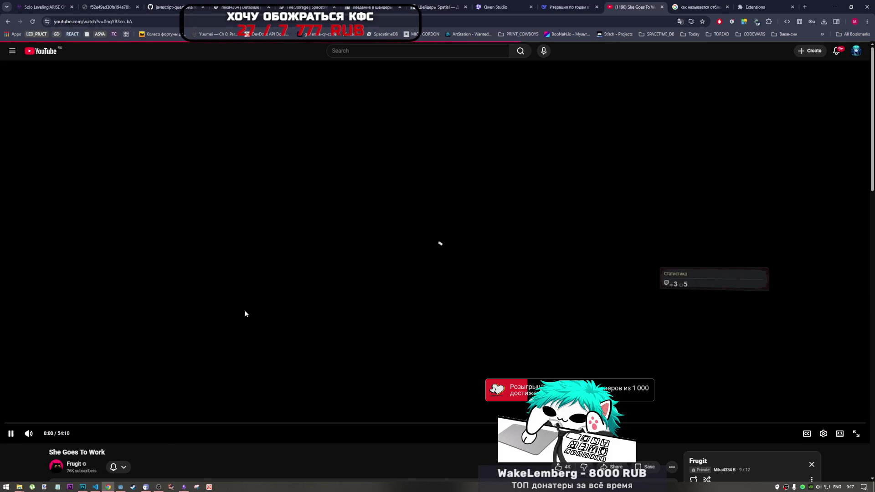
click(121, 487)
click(319, 389)
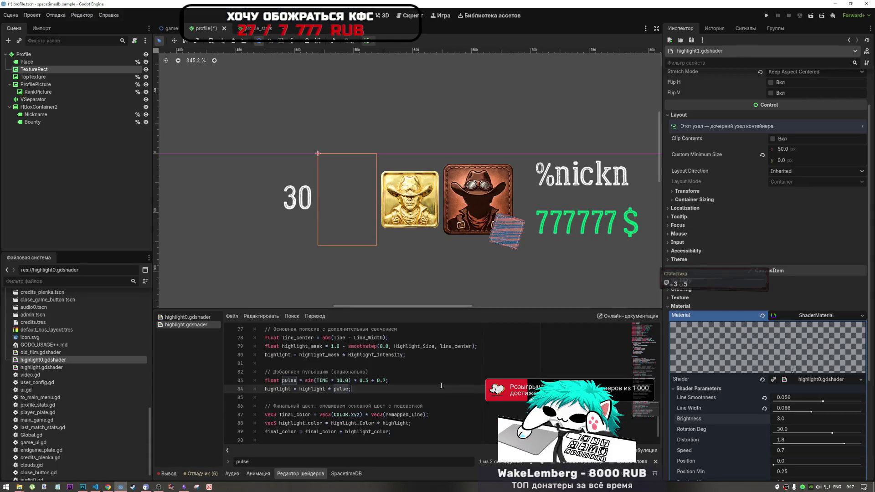
scroll(368, 235, down, 3)
scroll(358, 214, up, 5)
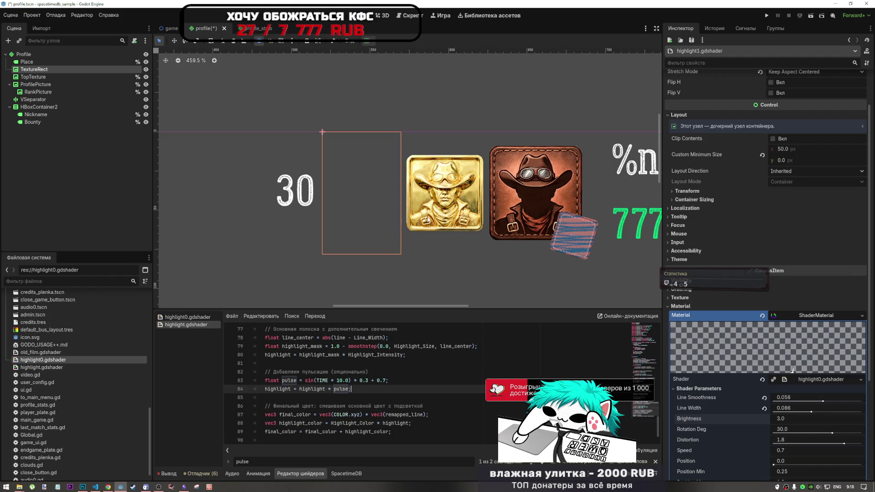
scroll(420, 195, down, 1)
Pause the music video in Chrome and go to the extensions management page
key(alt+Tab)
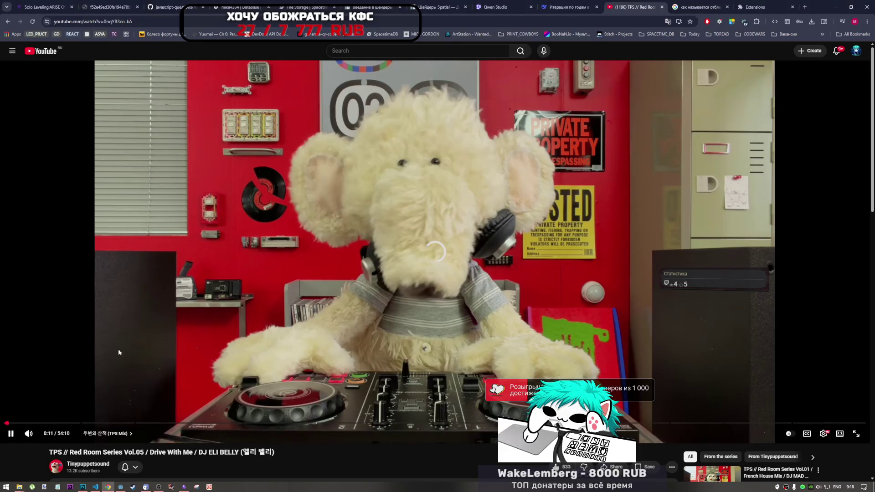
click(11, 433)
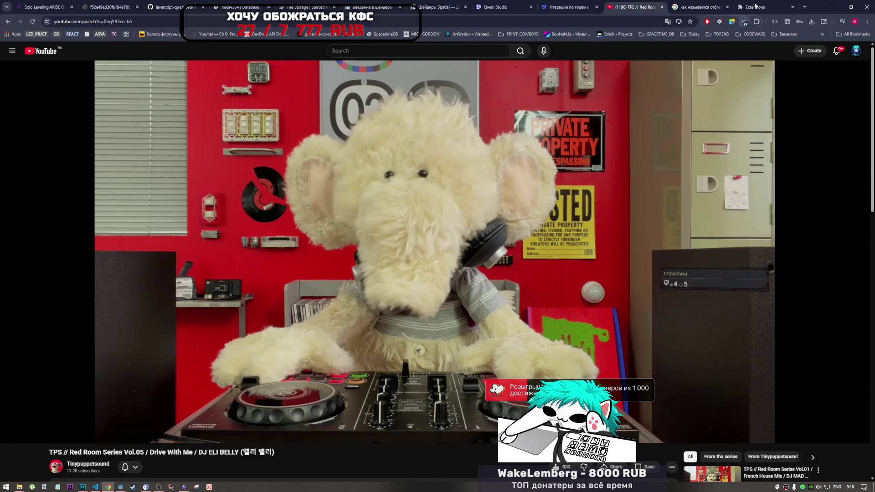
click(757, 21)
click(686, 203)
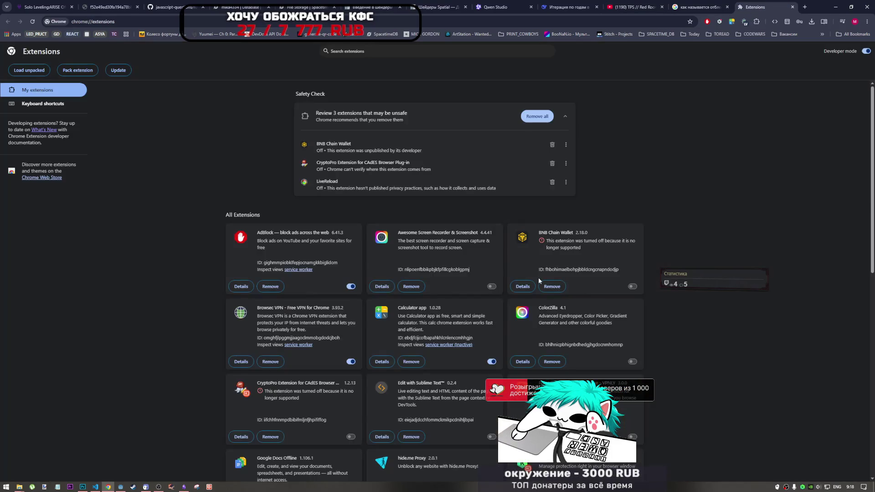
Turn on the YouBoost extension in chrome://extensions
scroll(444, 349, down, 7)
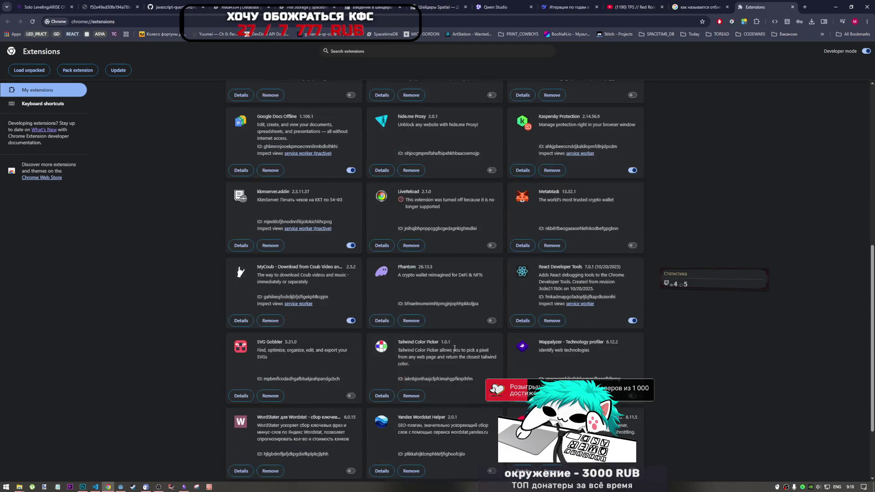
scroll(634, 416, down, 2)
click(633, 376)
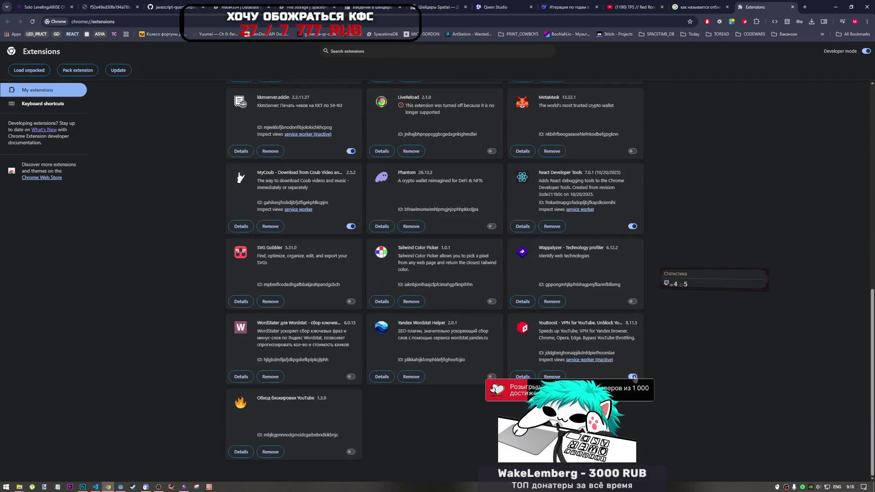
Check the YouBoost and AdBlock toolbar panels, then minimize and restore Chrome
click(744, 23)
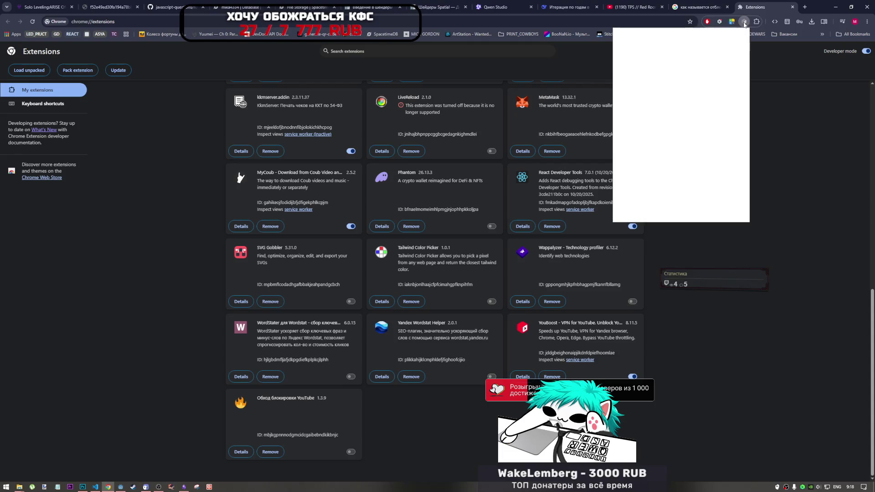
click(709, 22)
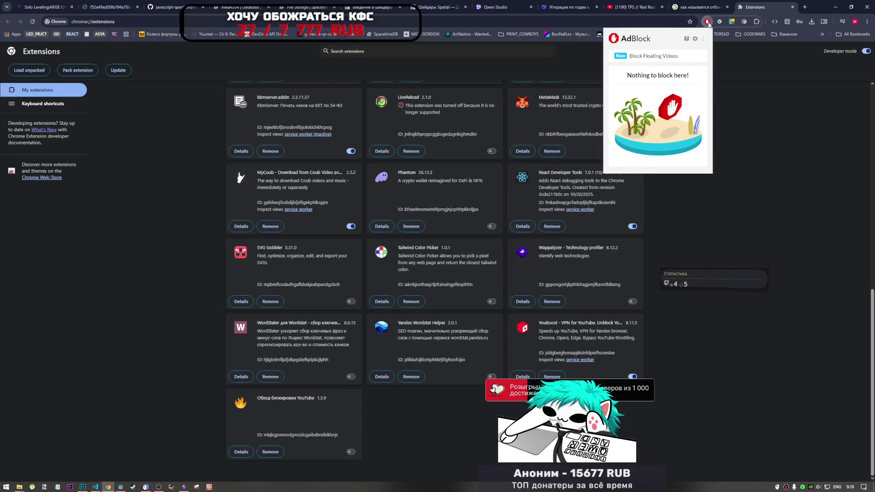
click(757, 21)
click(433, 236)
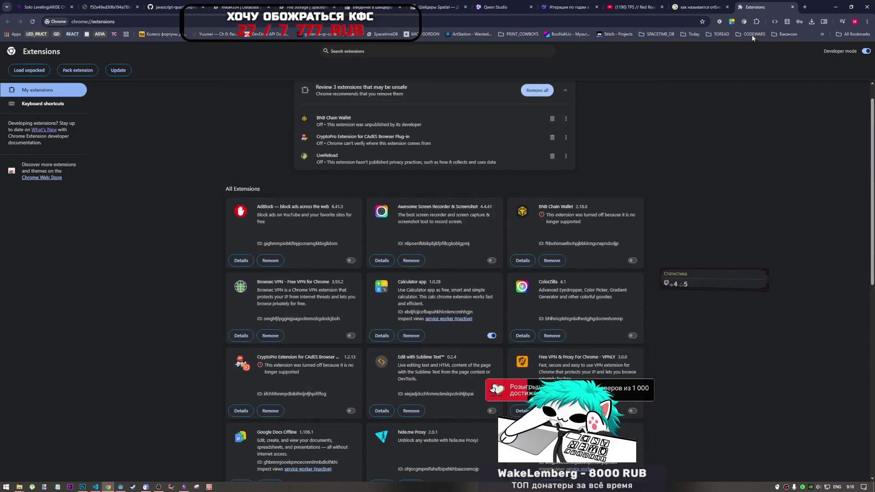
click(867, 7)
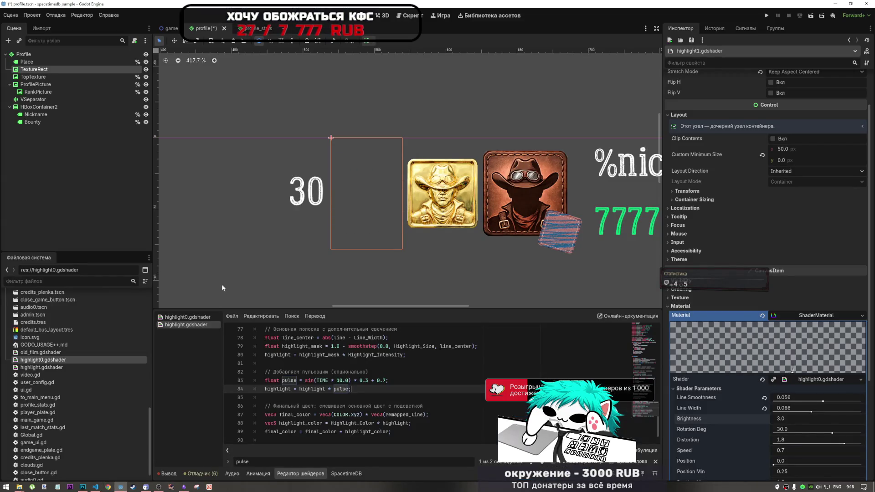
click(109, 488)
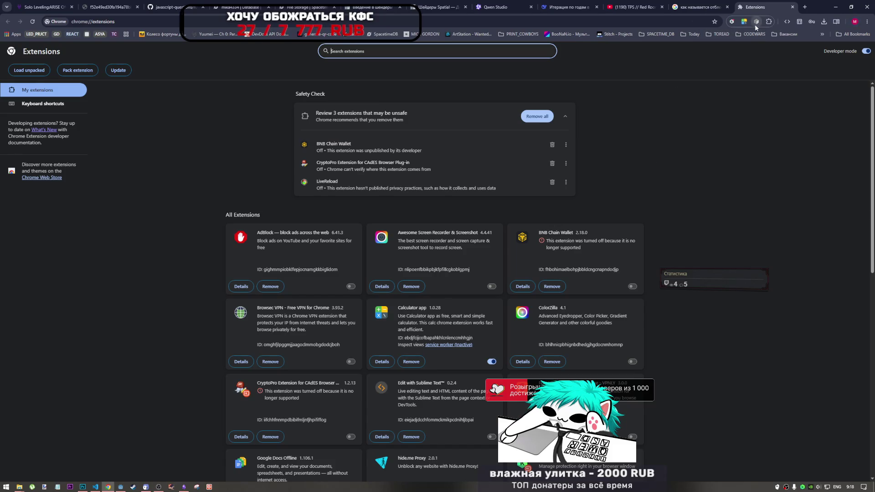
Download YouBoost's debug-info archive from its panel settings
click(757, 22)
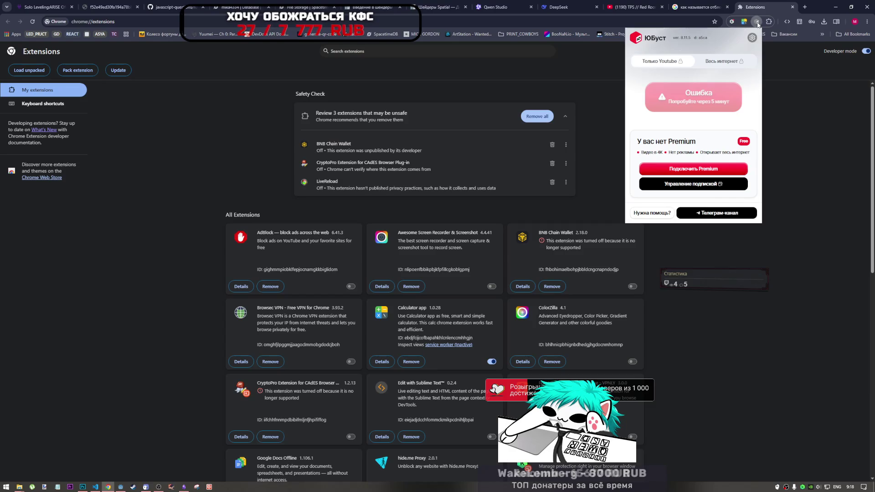
click(751, 38)
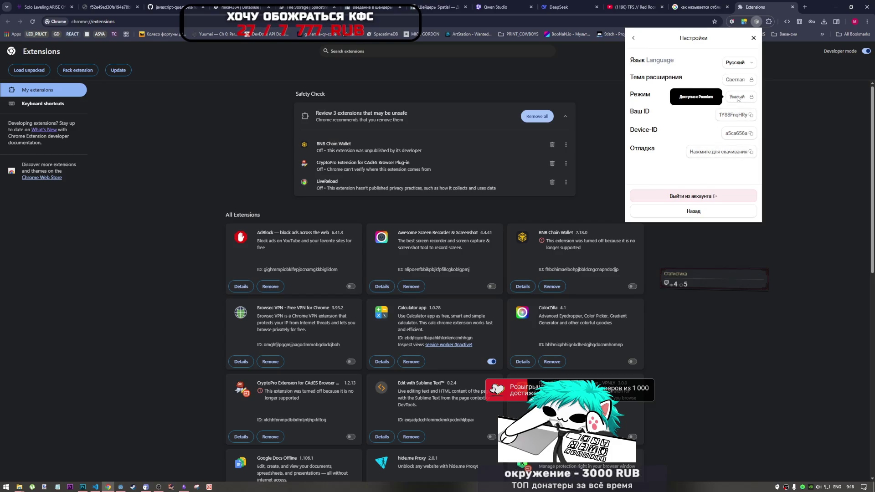
click(712, 156)
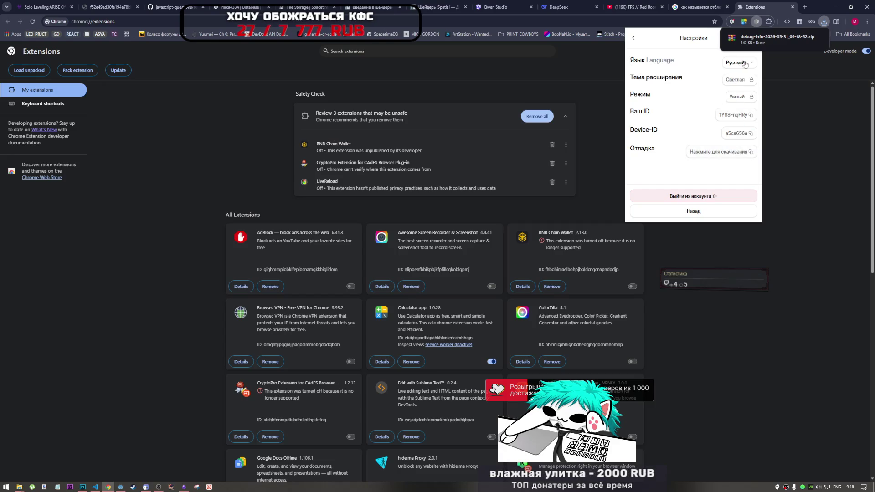
click(640, 39)
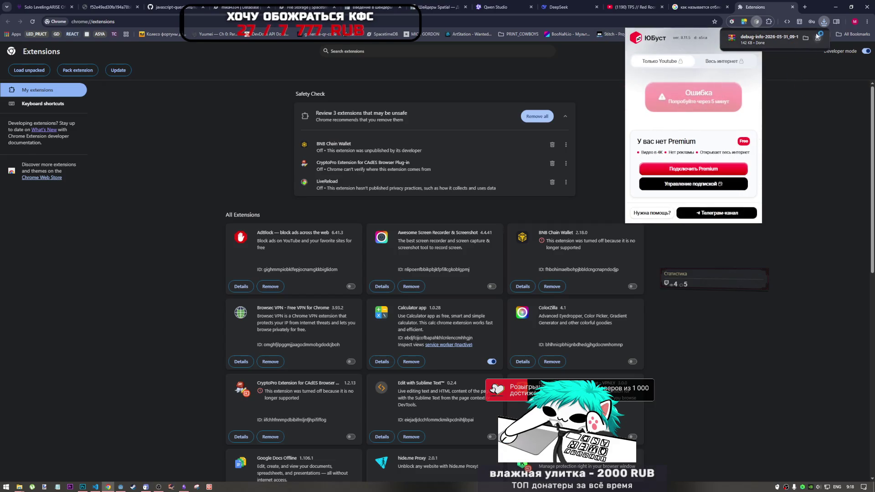
key(Escape)
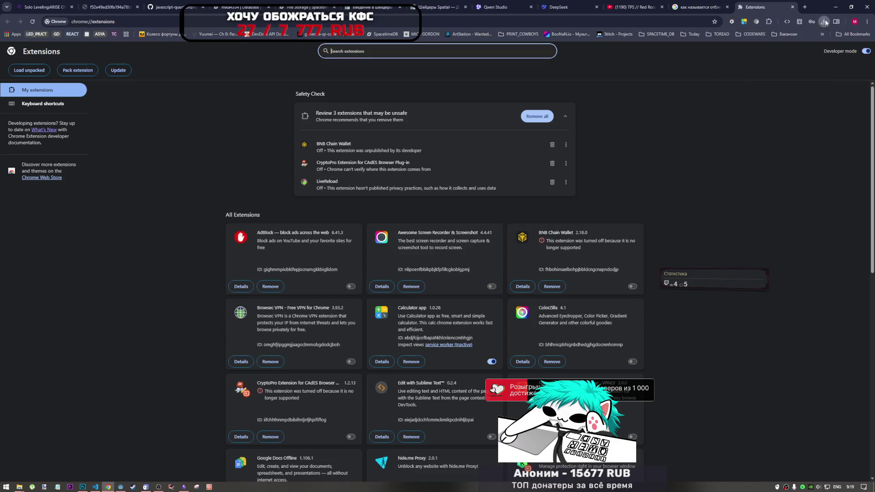
Open YouBoost's details page from the full extensions management list
click(756, 22)
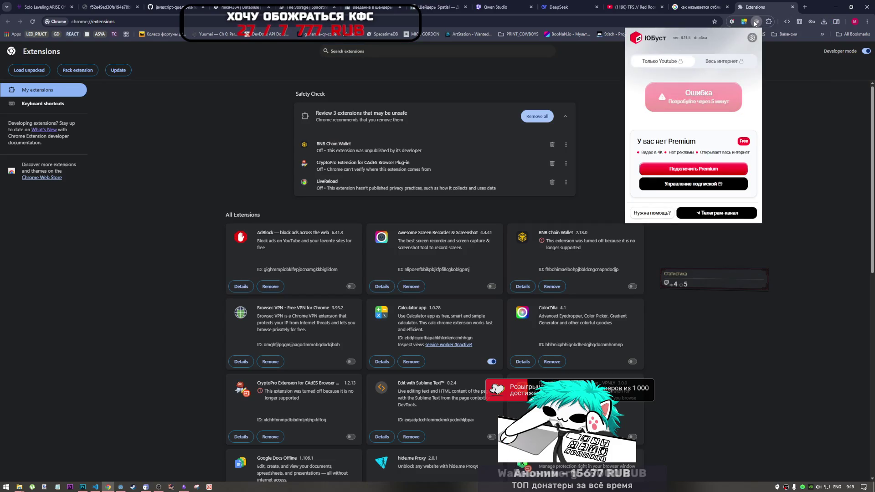
click(769, 21)
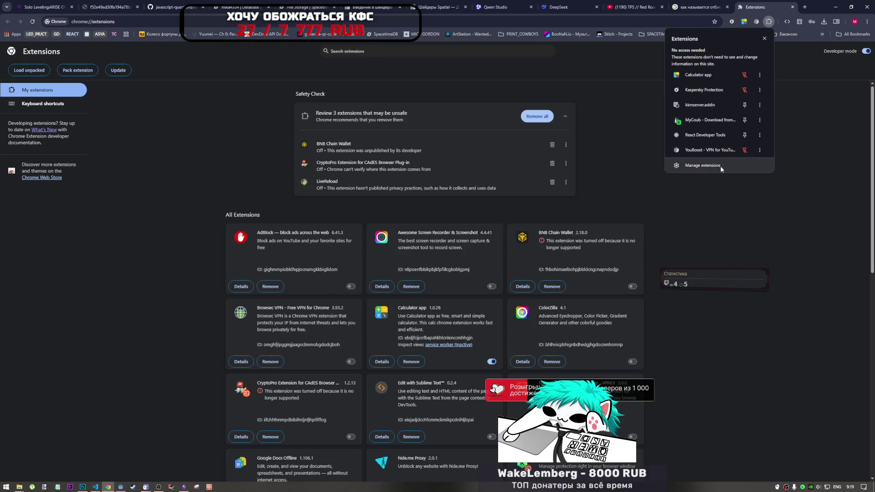
click(675, 360)
scroll(674, 360, down, 10)
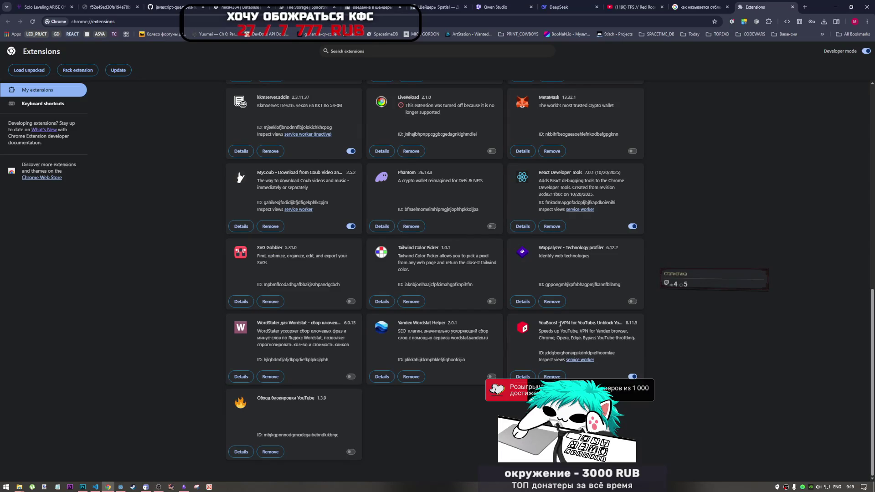
click(523, 376)
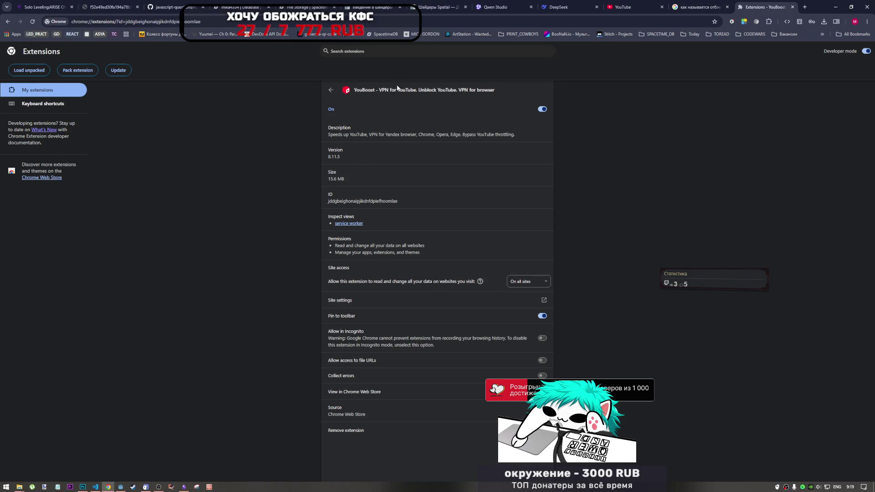
Open the Chrome Web Store in a separate tab from YouBoost's details page
double_click(358, 89)
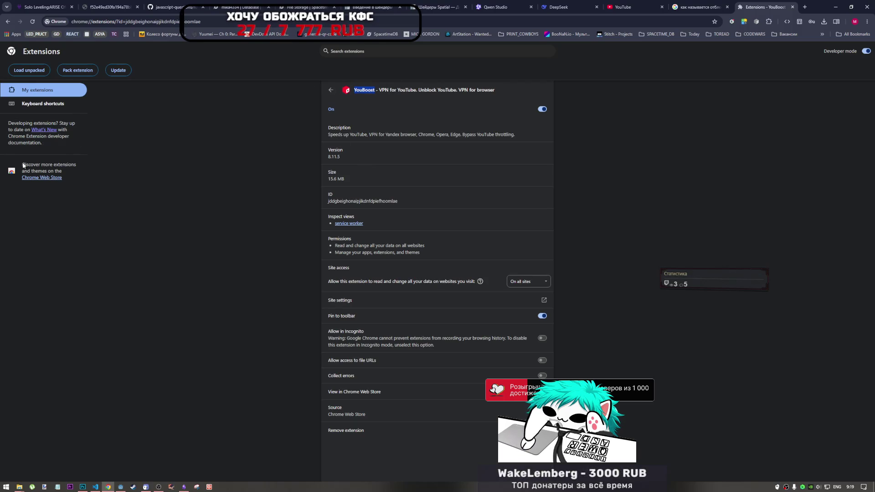
click(49, 178)
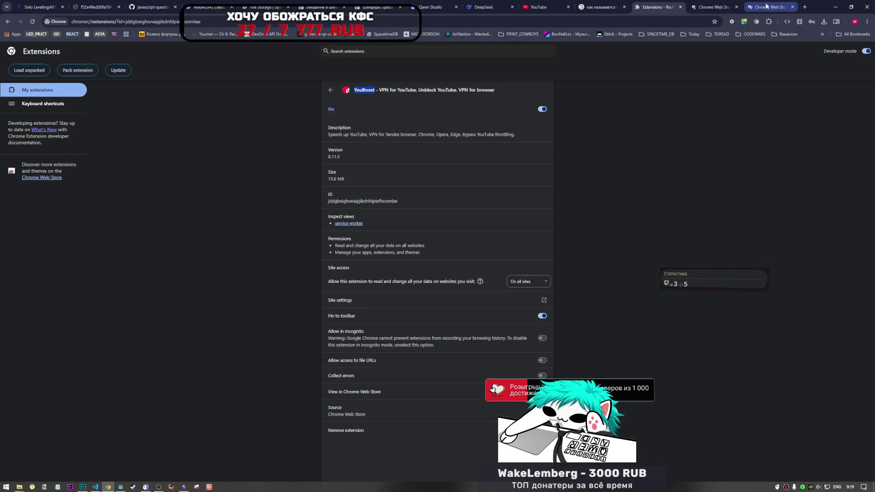
click(51, 177)
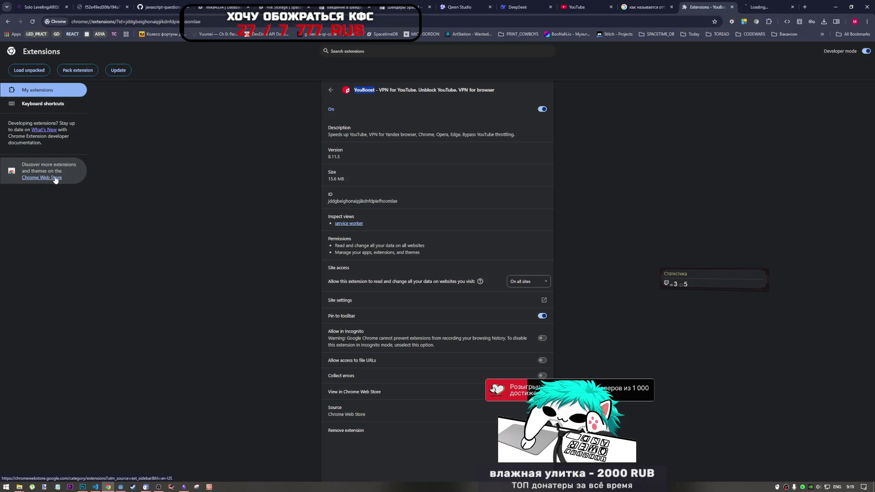
click(331, 90)
click(765, 6)
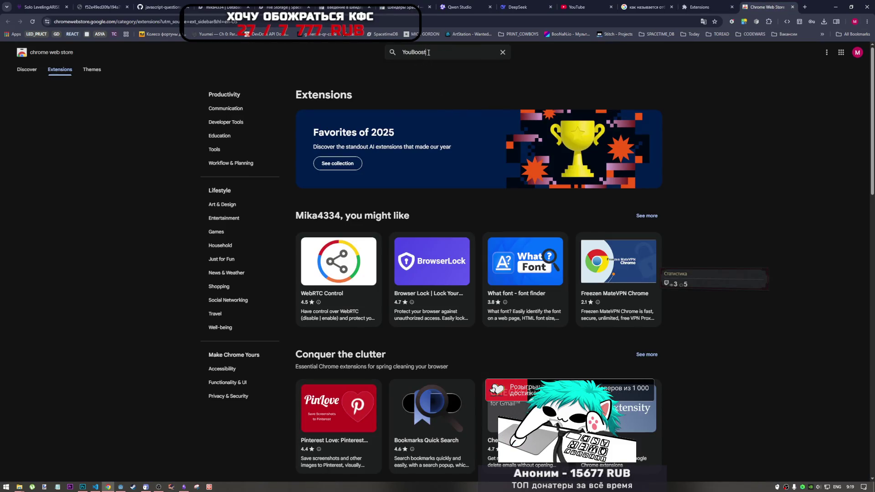
Search the store for 'YouBoost', open the ЮБуст listing, then go to installed extensions
click(428, 53)
text(YouBoost)
key(Return)
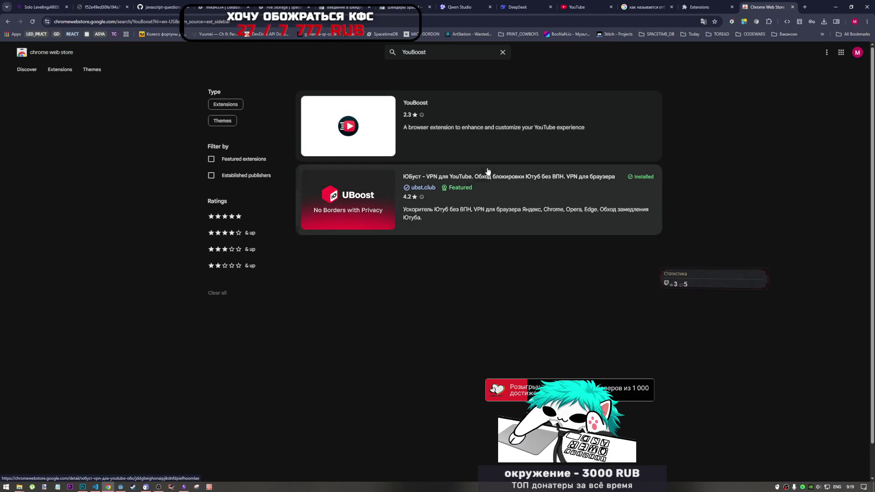
click(376, 213)
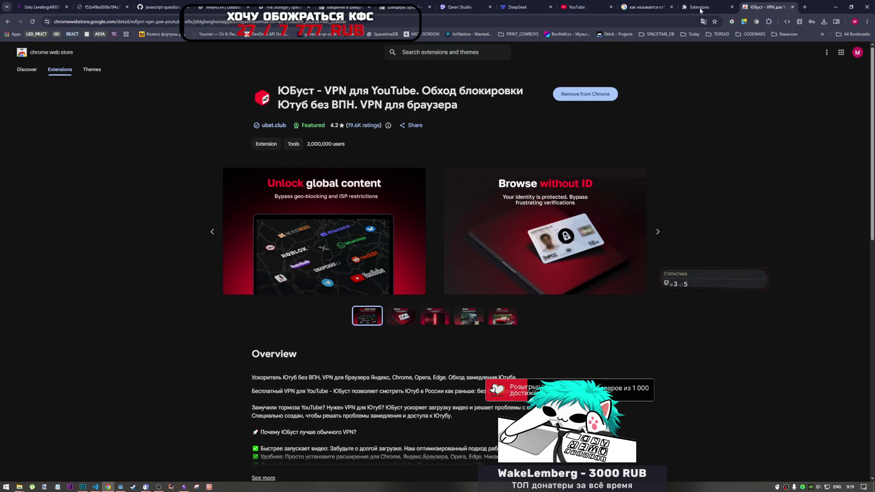
click(699, 10)
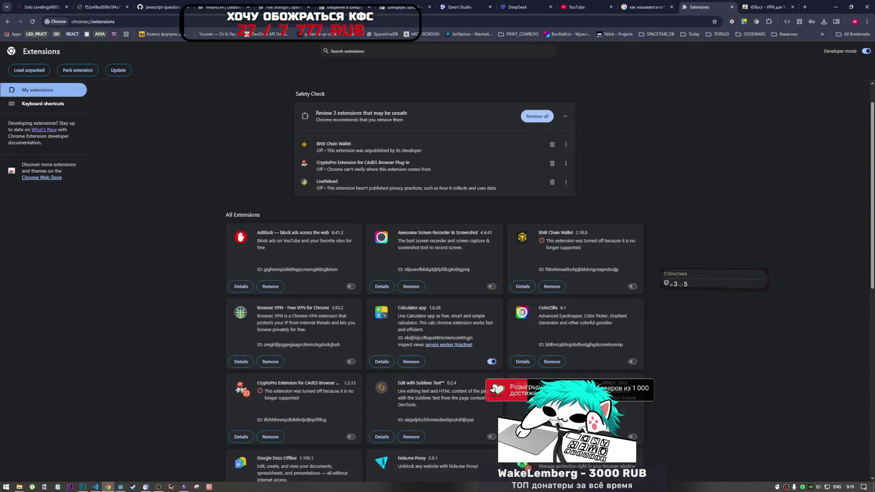
Remove the YouBoost extension, copy the ID from its uninstall page, and close that tab
scroll(435, 273, down, 10)
click(552, 403)
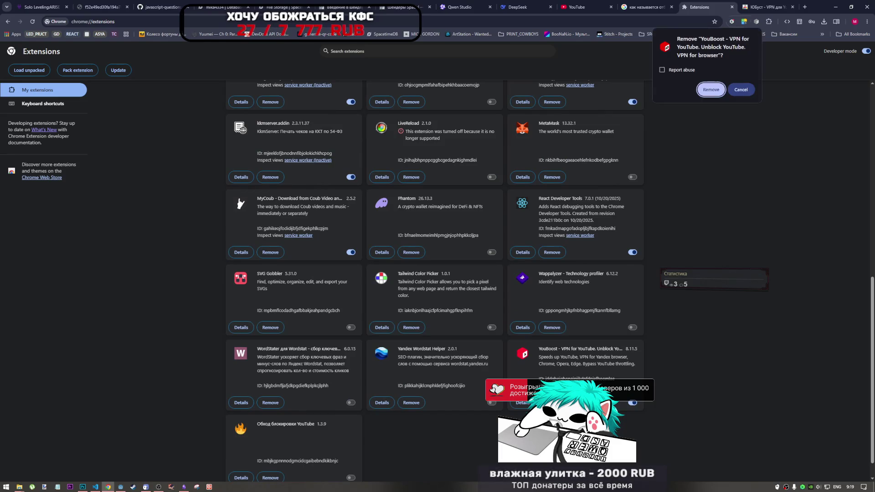
click(632, 402)
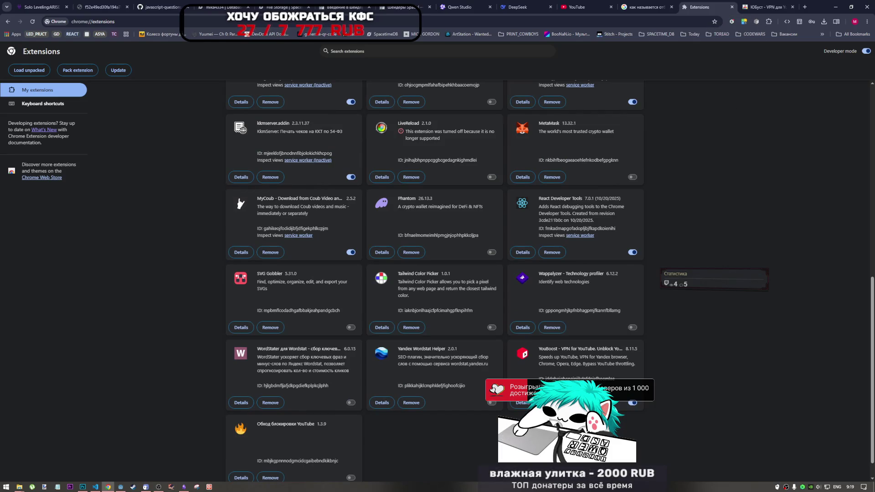
click(723, 89)
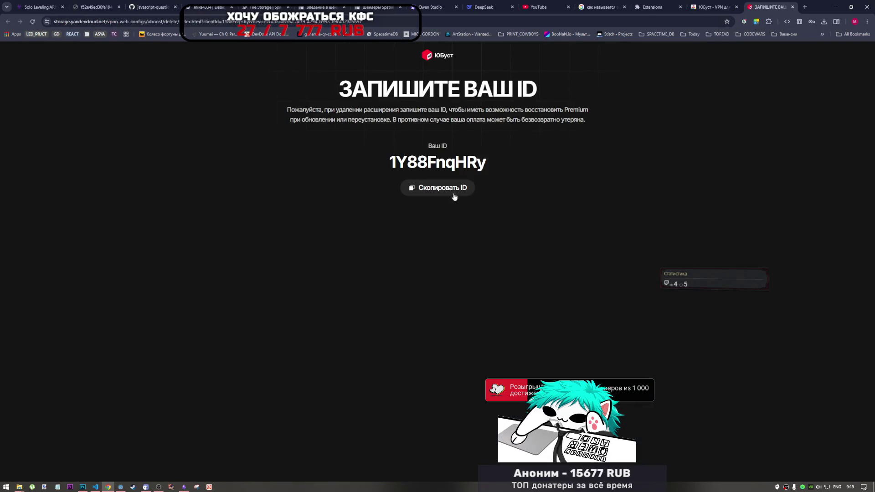
click(454, 190)
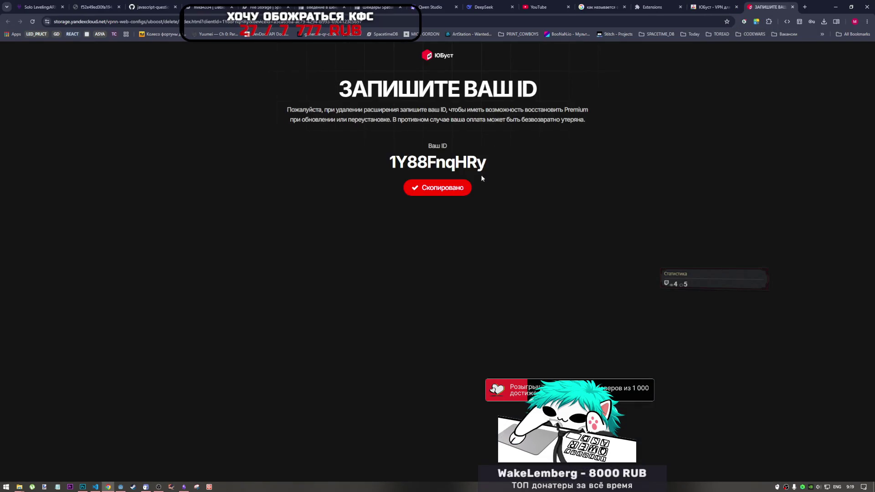
click(794, 7)
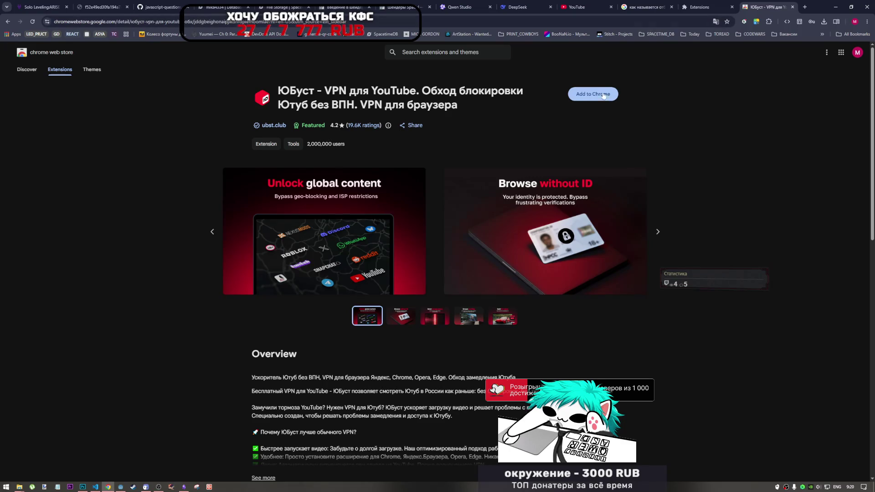
Dismiss the translation offer, add ЮБуст back to Chrome, and connect its YouTube unblocking
key(alt+Tab)
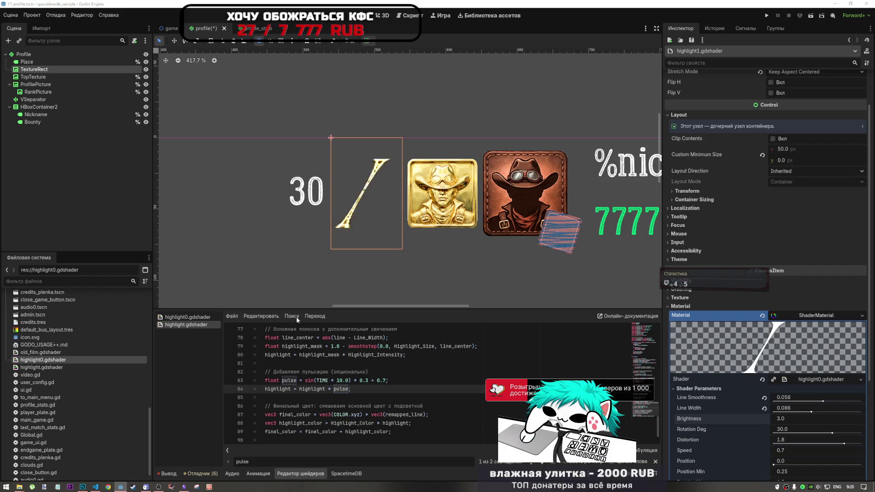
key(alt+Tab)
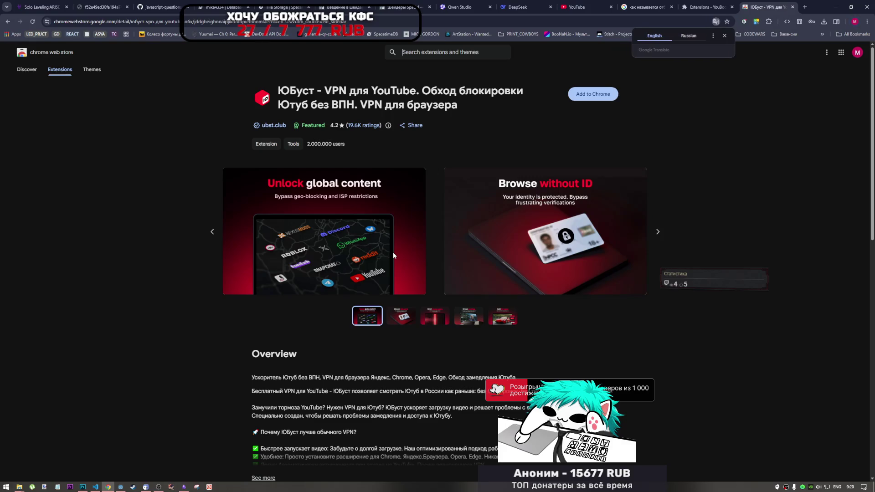
click(724, 36)
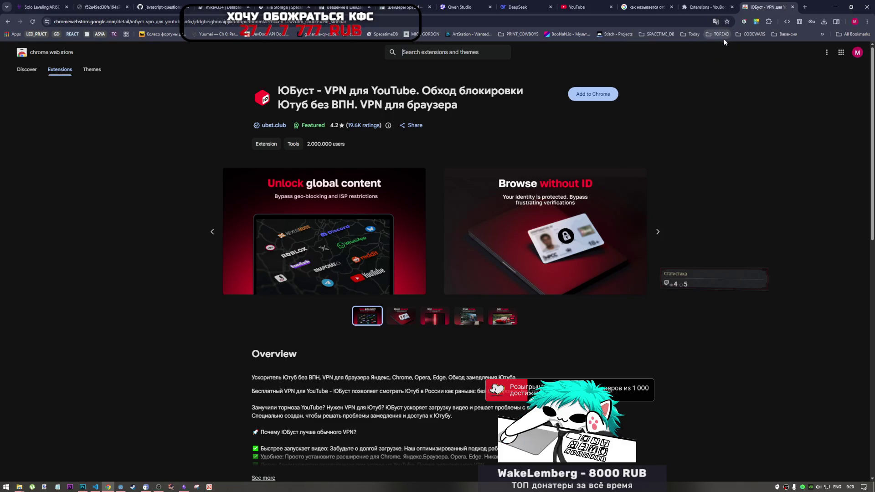
click(593, 95)
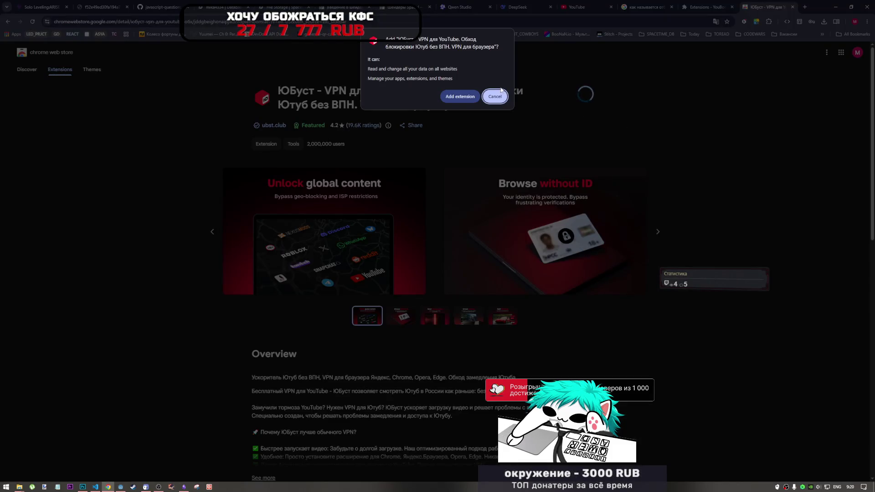
click(469, 97)
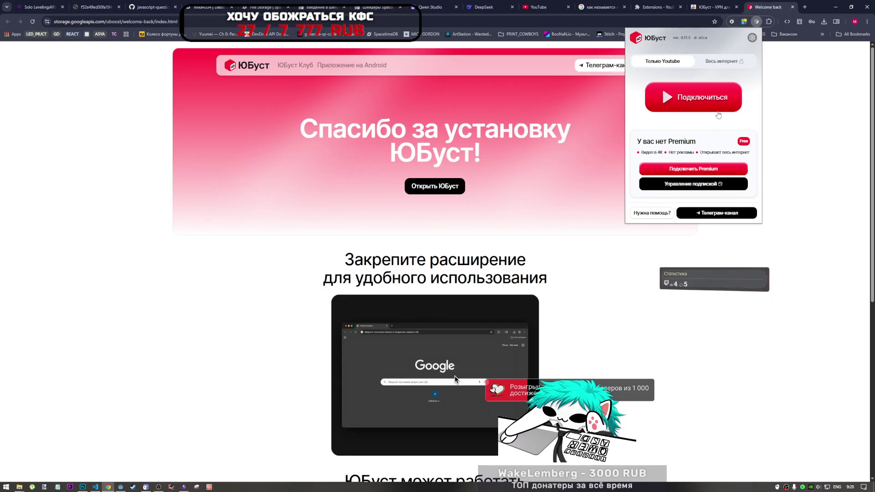
click(720, 103)
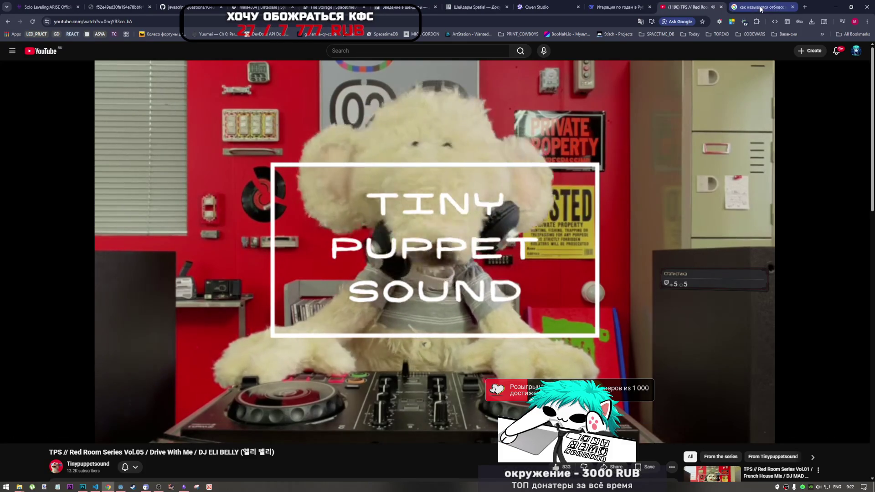
Close the Extensions and Google search tabs and return to Godot's shader code
click(793, 7)
click(792, 7)
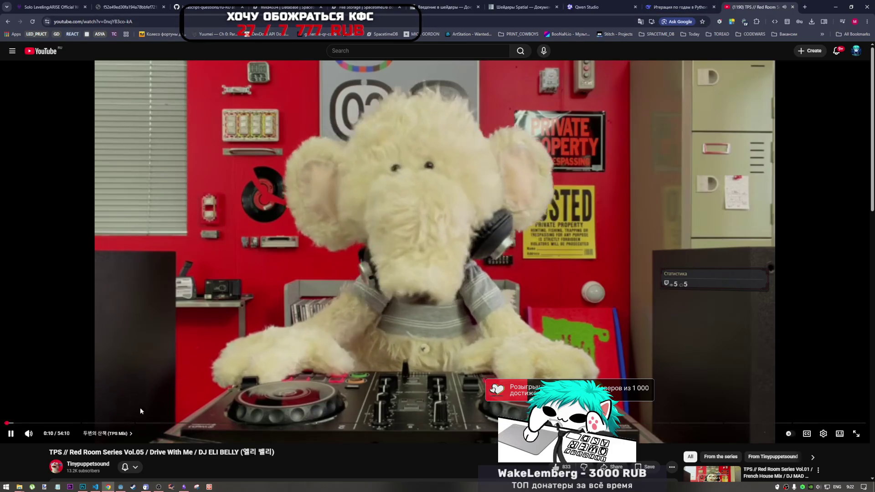
mouse_move(120, 487)
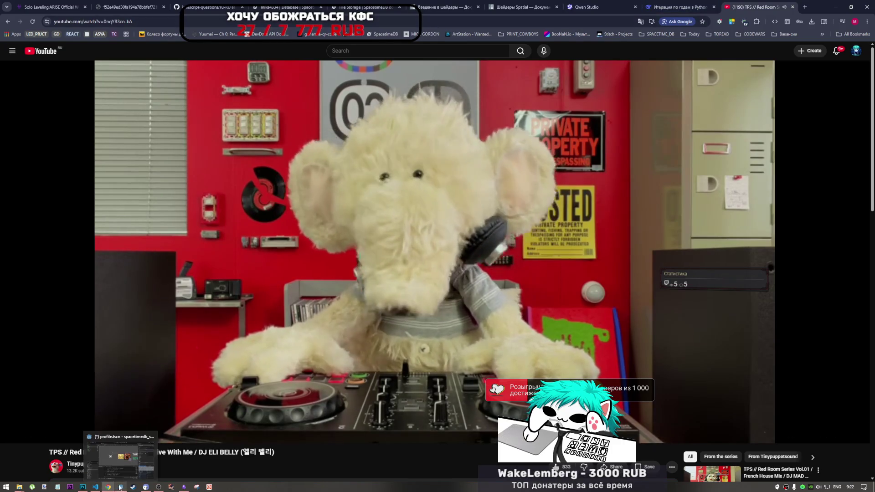
click(125, 449)
scroll(324, 256, down, 2)
scroll(360, 228, up, 2)
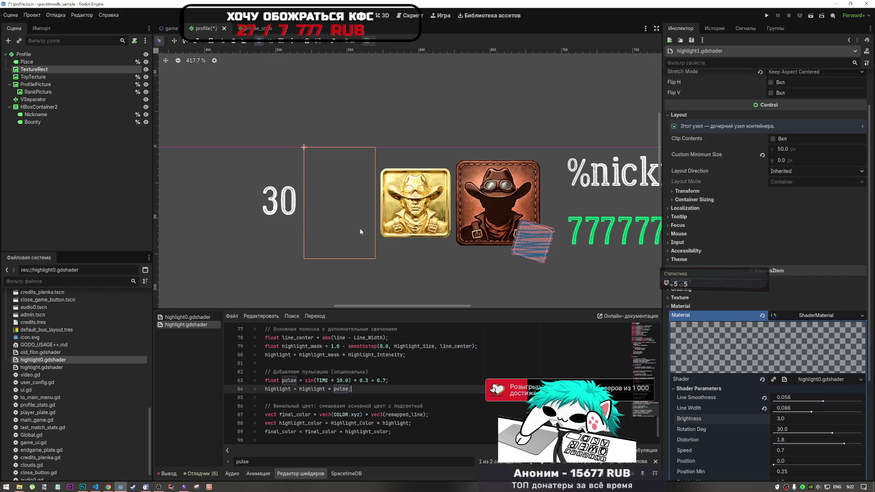
Select all of highlight0.gdshader's code after comparing it with highlight.gdshader, then return to Chrome
key(Up)
key(Up)
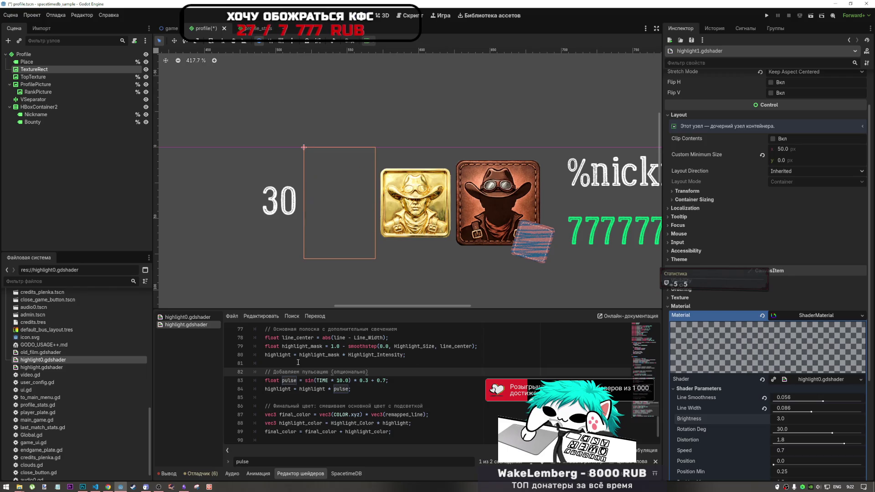
scroll(298, 362, down, 5)
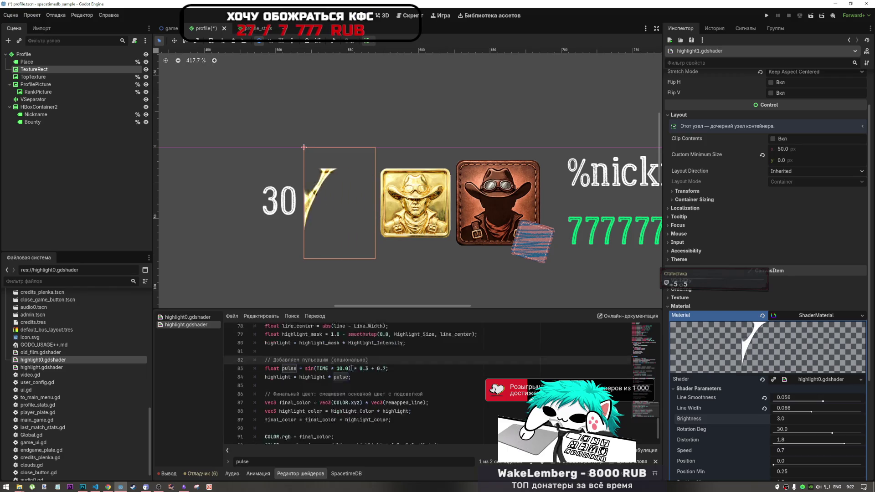
click(199, 318)
click(199, 324)
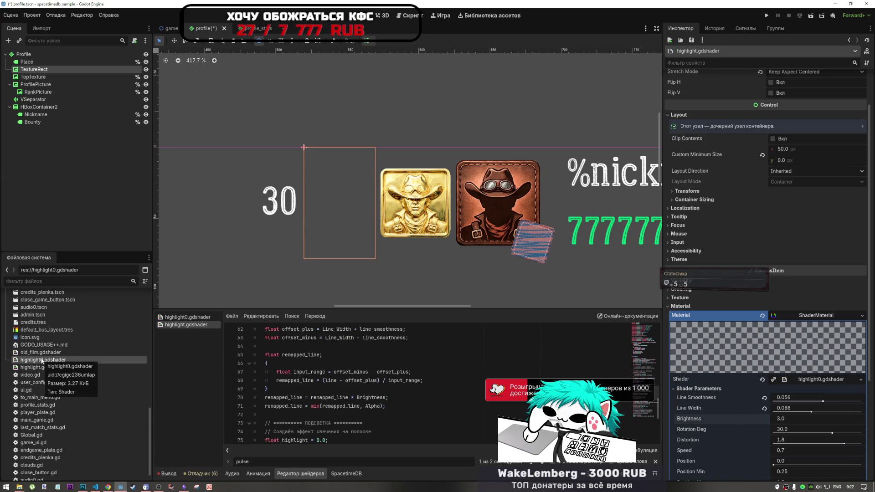
click(190, 323)
click(187, 316)
key(ctrl+a)
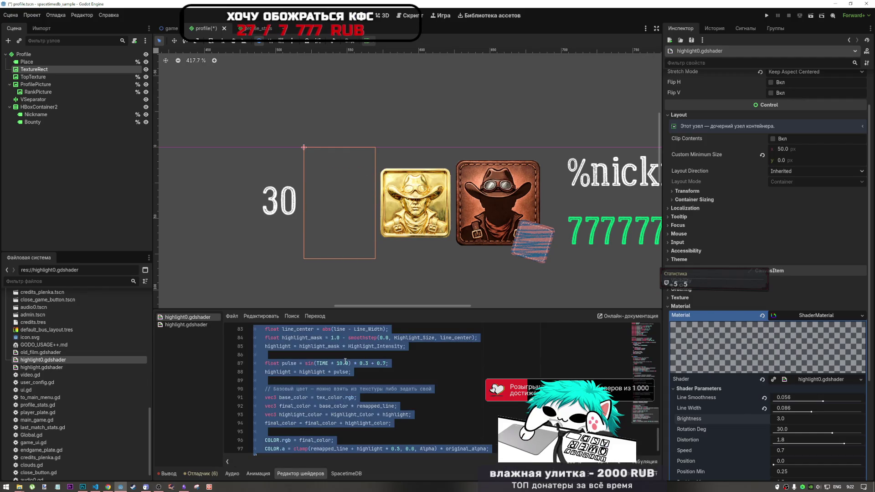
mouse_move(108, 487)
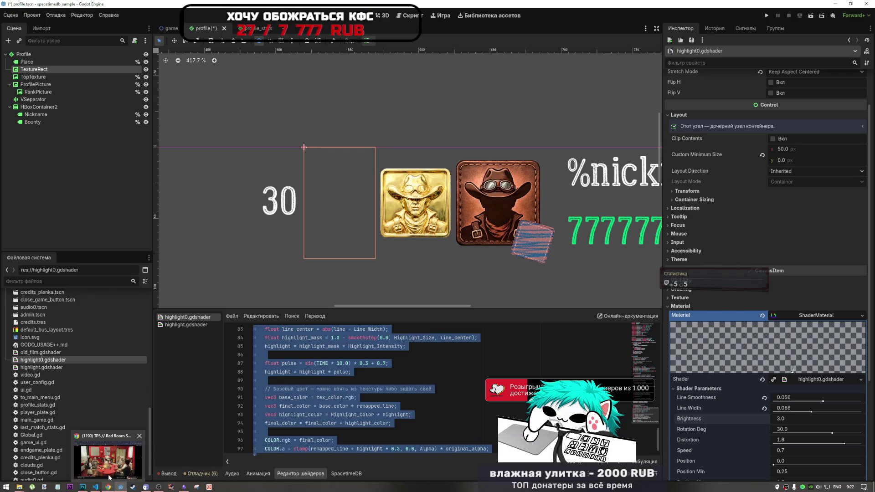
key(alt+Tab)
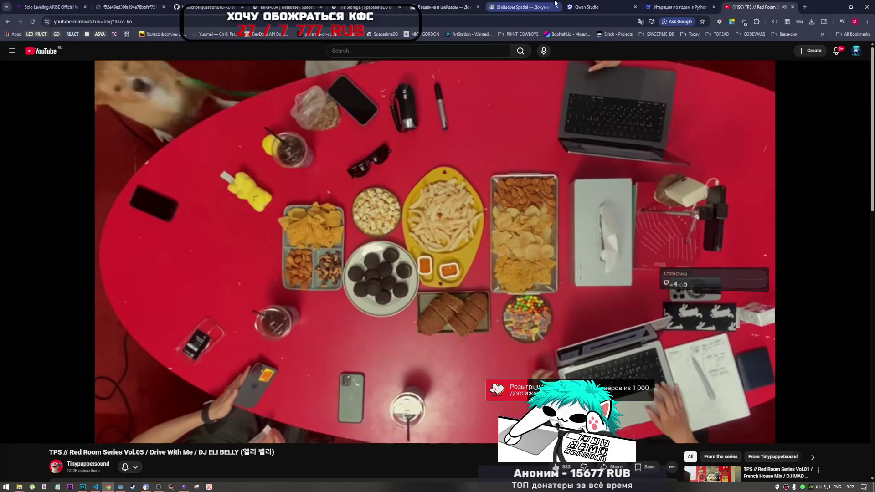
Switch to the DeepSeek chat and scroll through the previous reply
click(644, 4)
scroll(479, 377, up, 15)
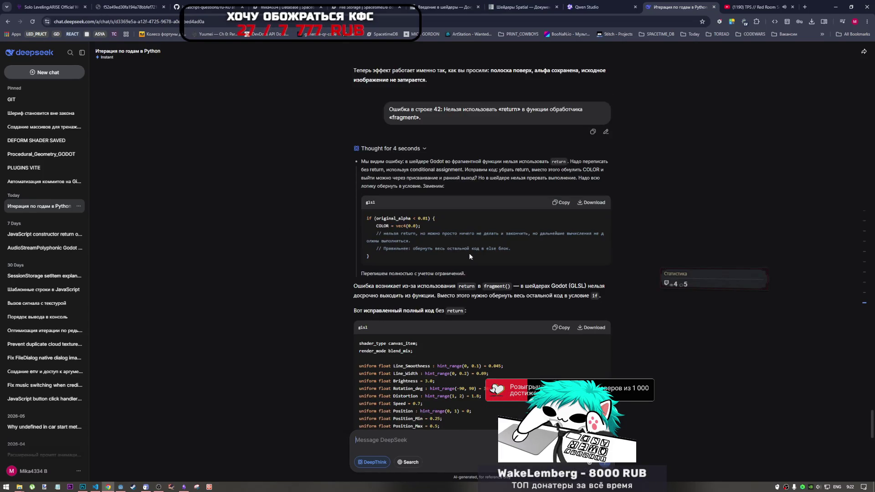
scroll(494, 219, down, 20)
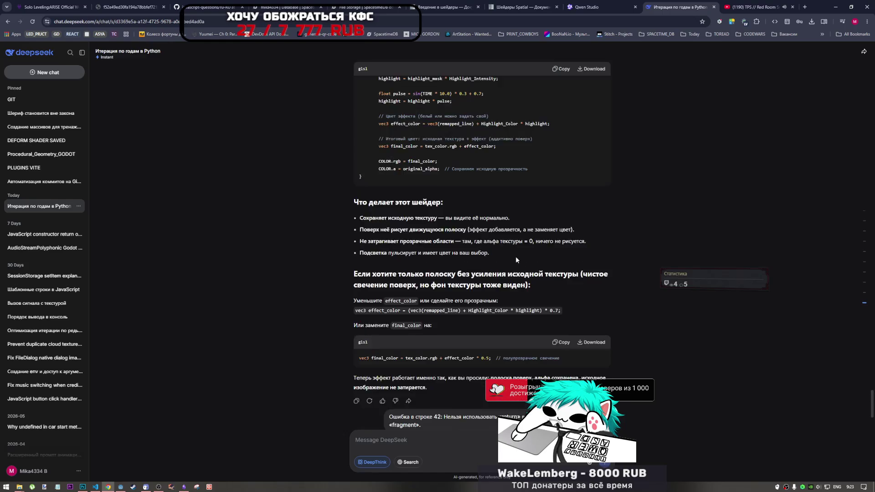
scroll(522, 272, up, 15)
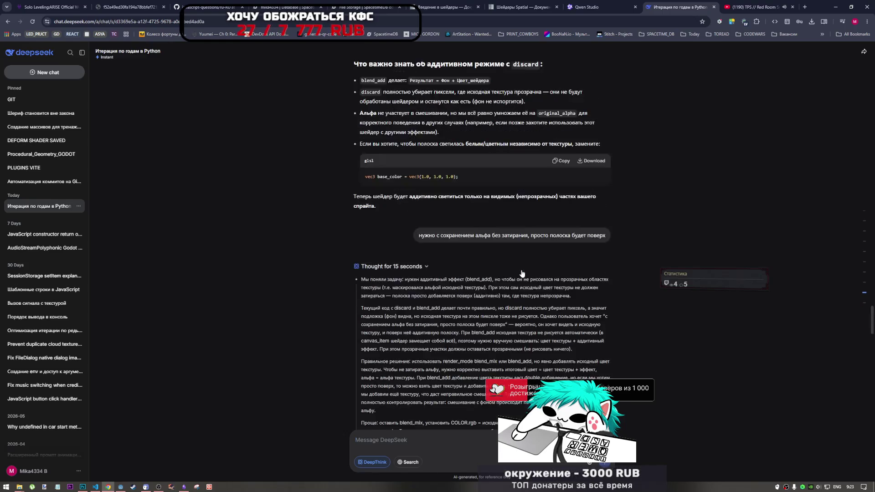
scroll(520, 278, down, 4)
scroll(517, 277, down, 10)
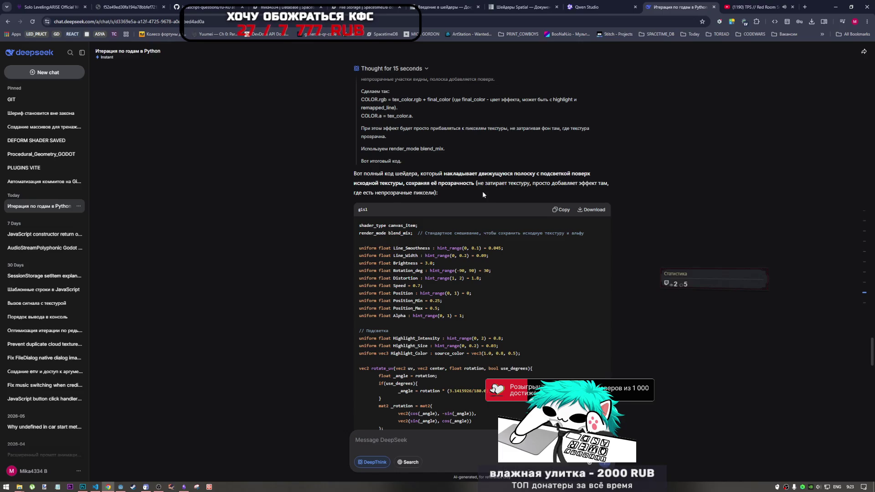
scroll(531, 209, up, 3)
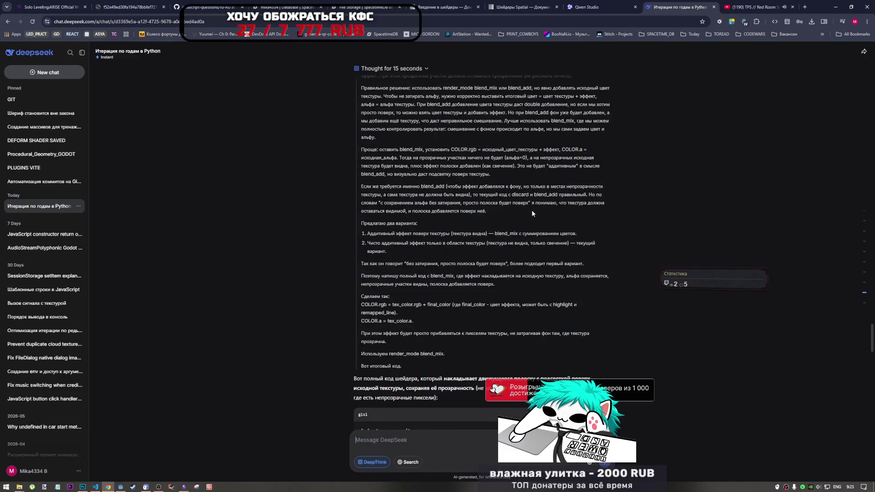
scroll(531, 209, down, 6)
scroll(529, 216, up, 3)
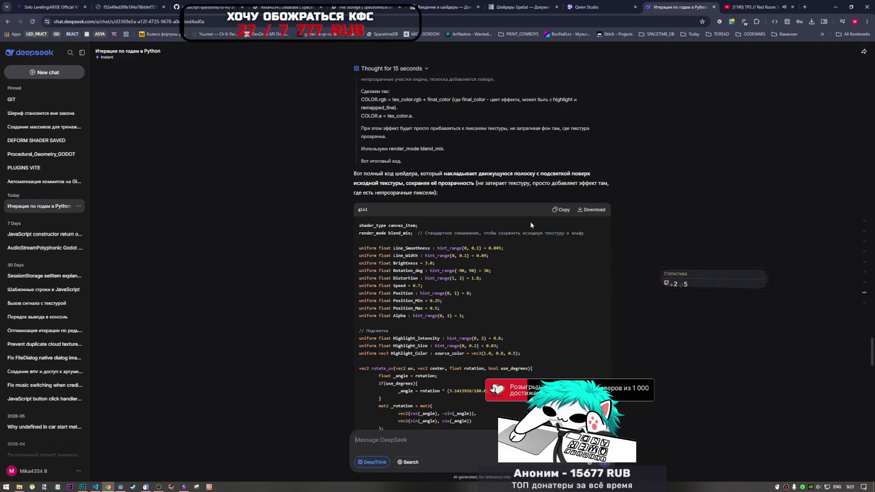
Paste the highlight0 shader code with a note that last time the alpha turned black, and send it
key(ctrl+v)
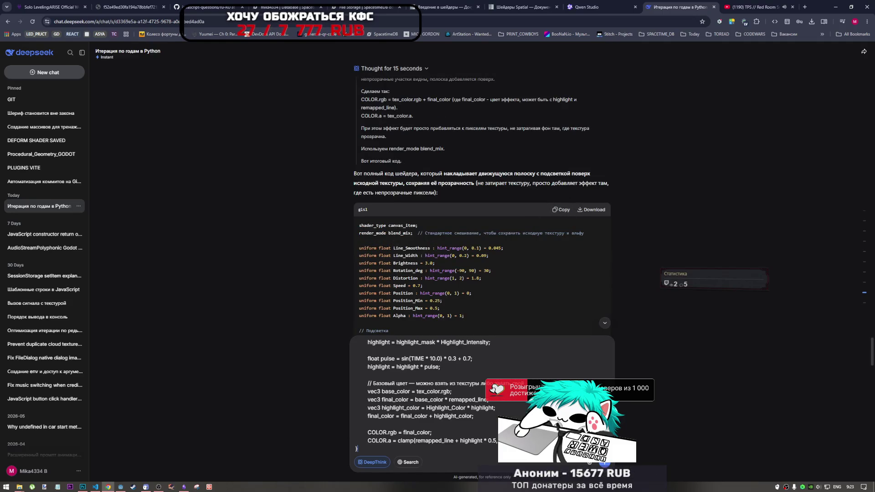
key(shift+Return)
key(shift+Return)
text(ещ)
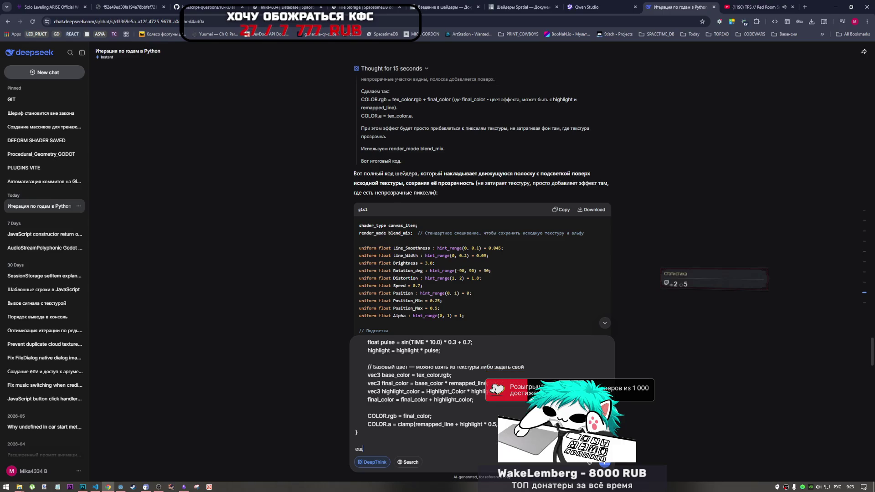
text(ё раз)
text(ко код другой и)
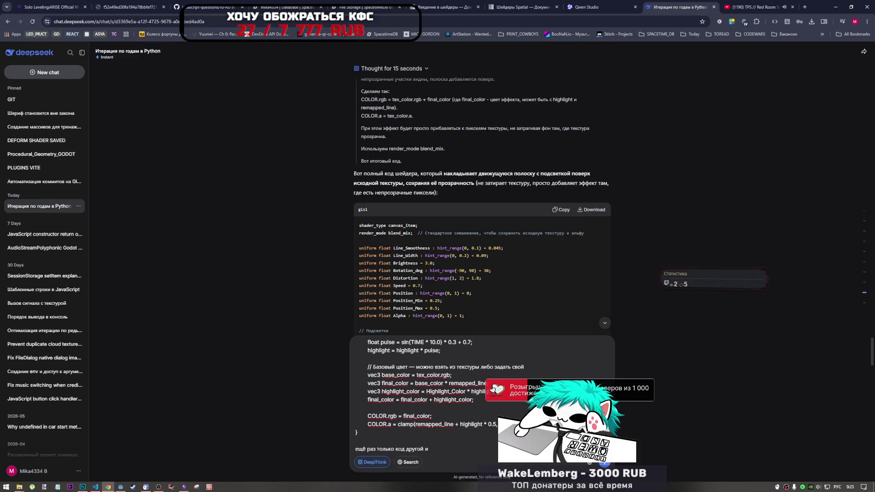
text(в прошлы)
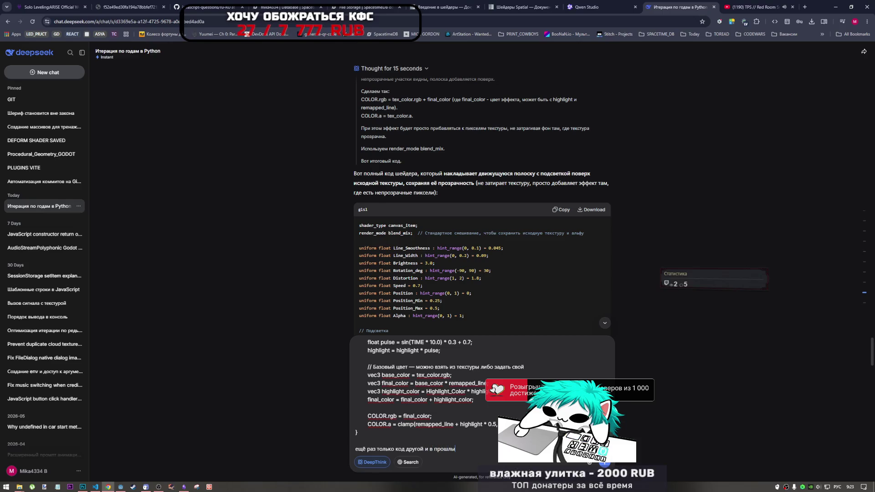
text(й раз альфа )
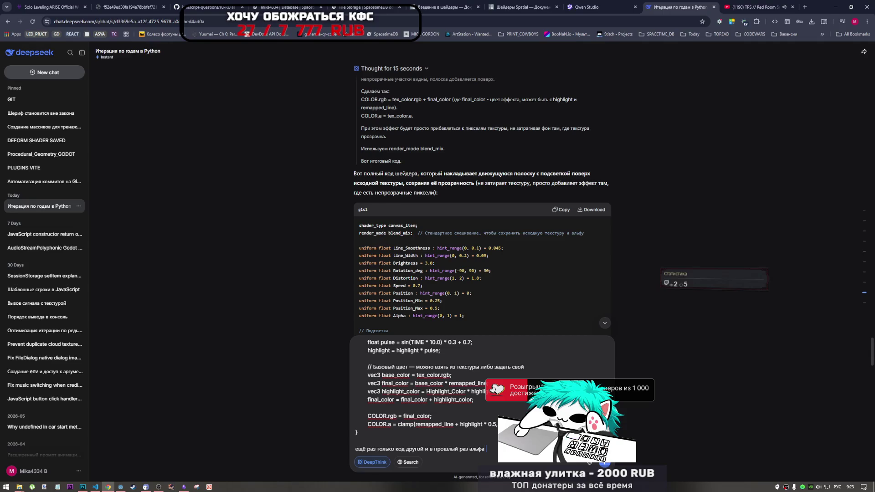
text(стало)
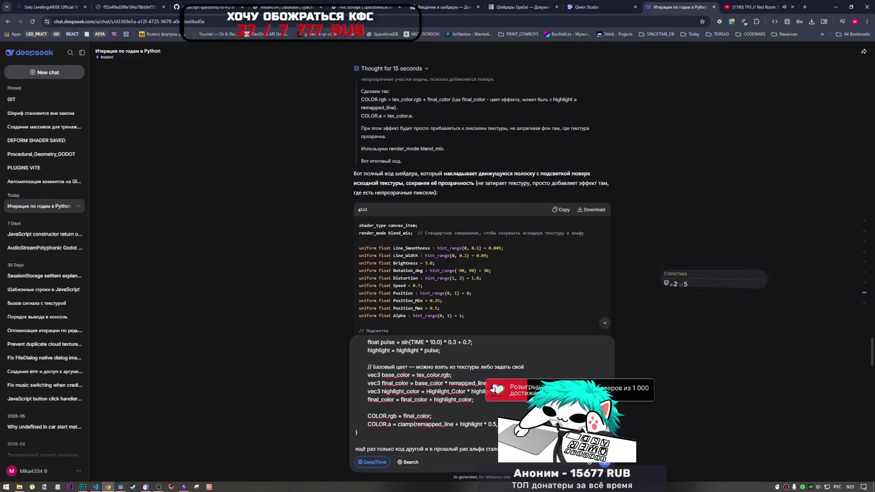
key(Return)
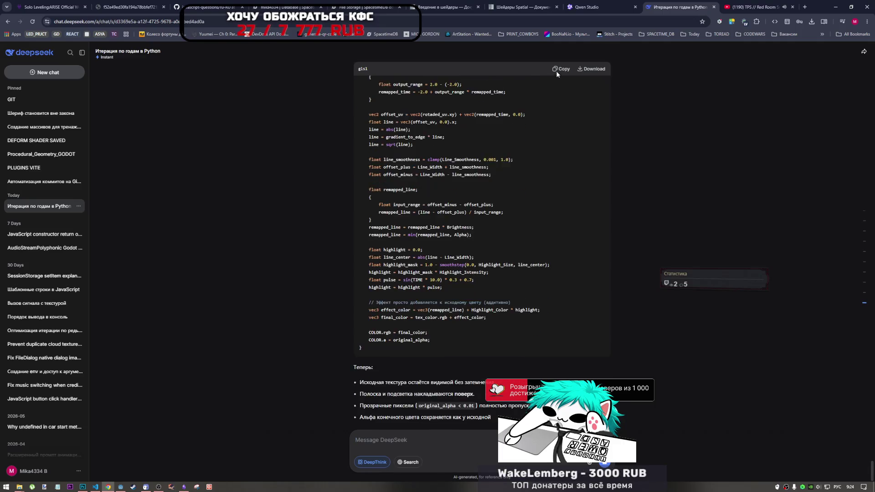
Take DeepSeek's revised alpha-preserving shader code and bring the Godot editor back
mouse_move(157, 487)
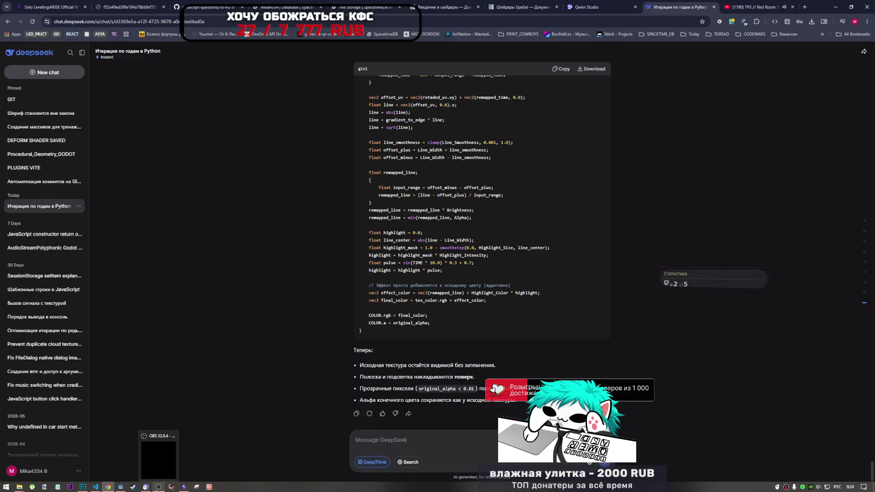
mouse_move(121, 486)
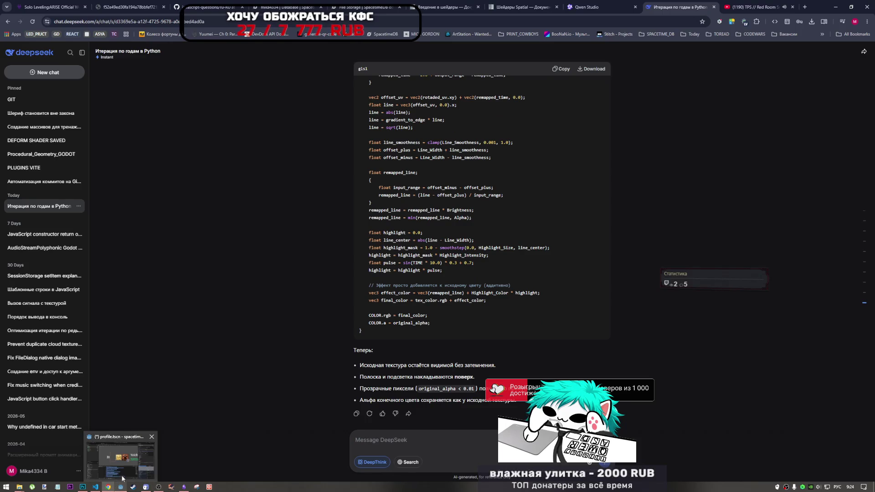
click(125, 469)
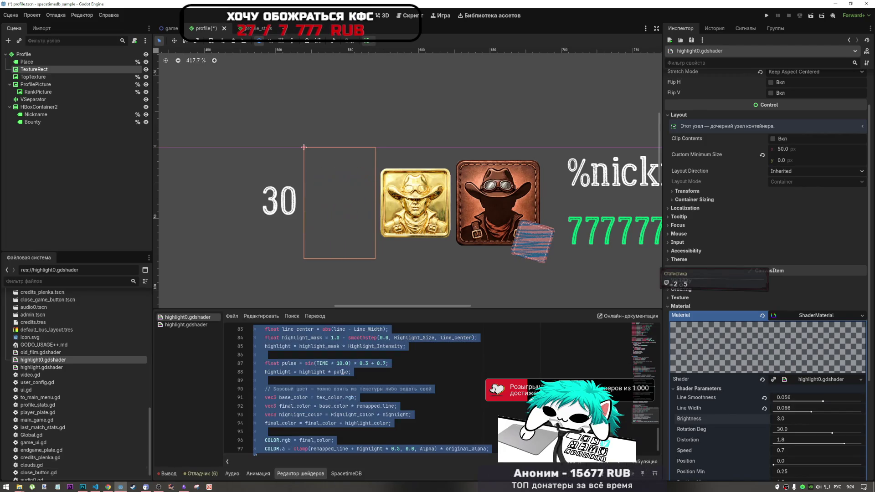
Replace highlight0.gdshader's code with DeepSeek's revised version and save
key(ctrl+v)
key(ctrl+s)
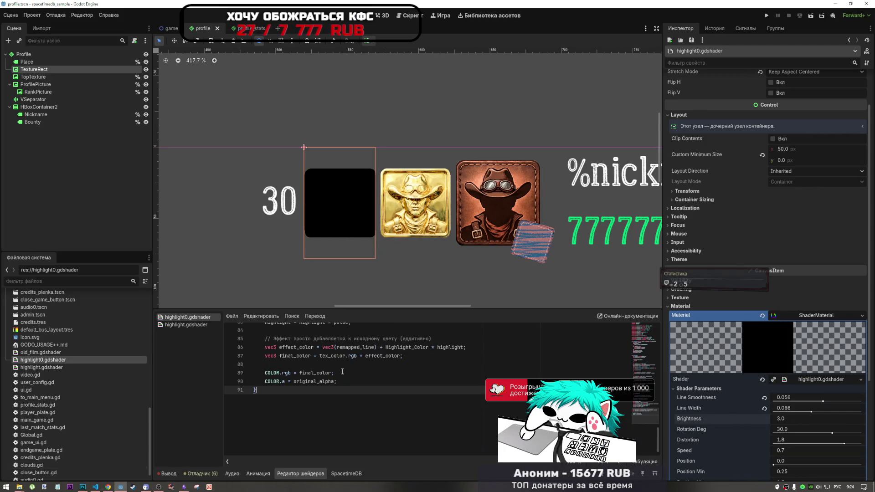
key(alt+Tab)
key(alt+Tab)
Reset Line Smoothness, Line Width and Highlight Intensity (0.8) to their defaults
click(764, 408)
click(764, 397)
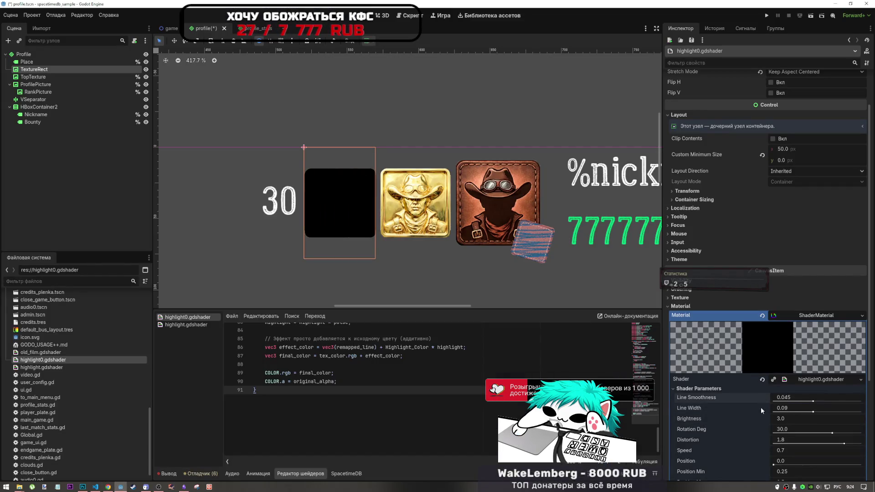
scroll(749, 412, down, 5)
click(764, 358)
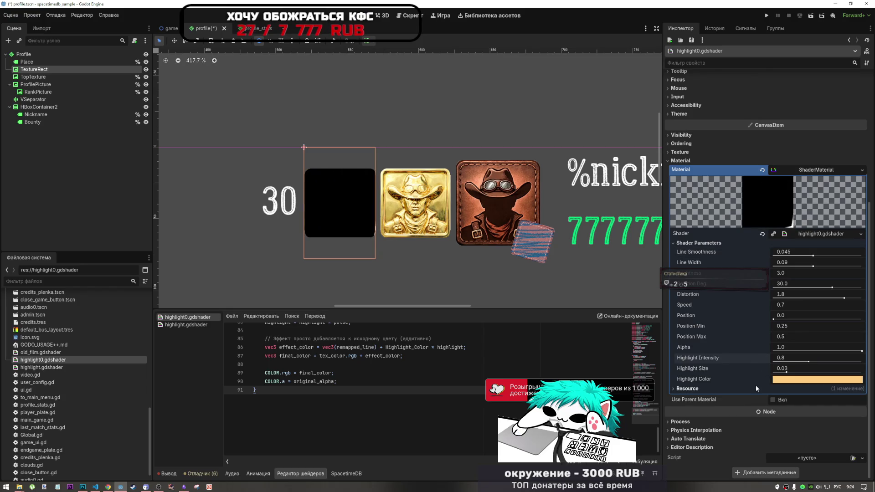
key(alt+Tab)
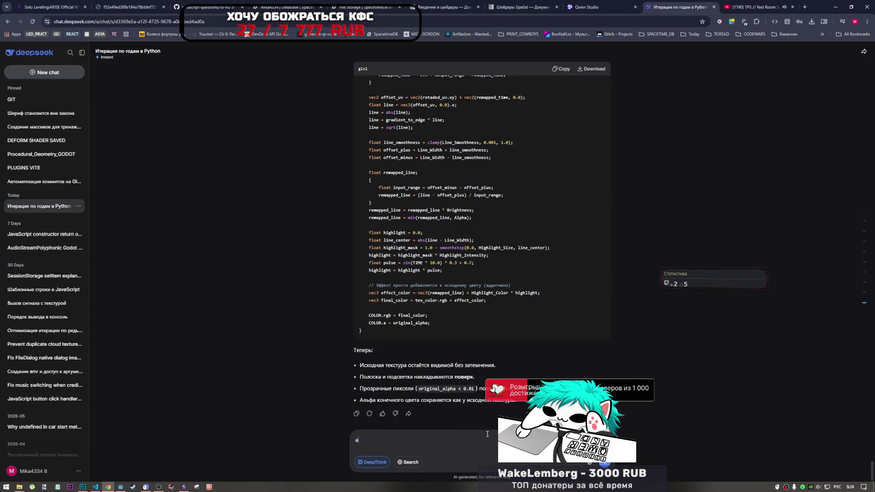
Send DeepSeek a message saying the effect is correct but the texture is black
text(фа)
text(ам эффект пр)
text(авил)
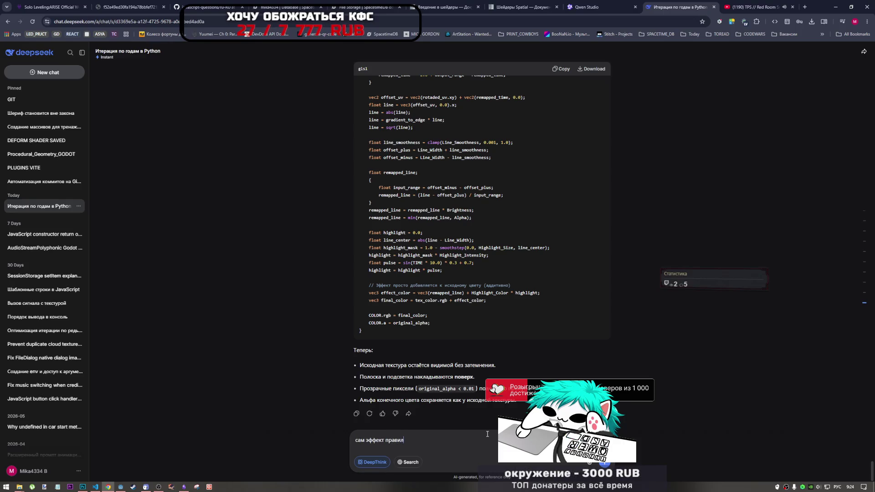
text(ьный ака)
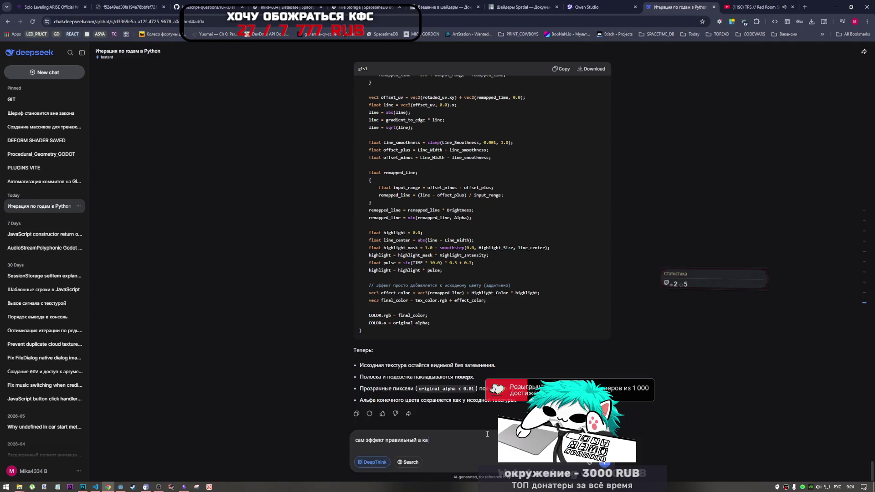
key(BackSpace)
key(BackSpace)
text(сама т)
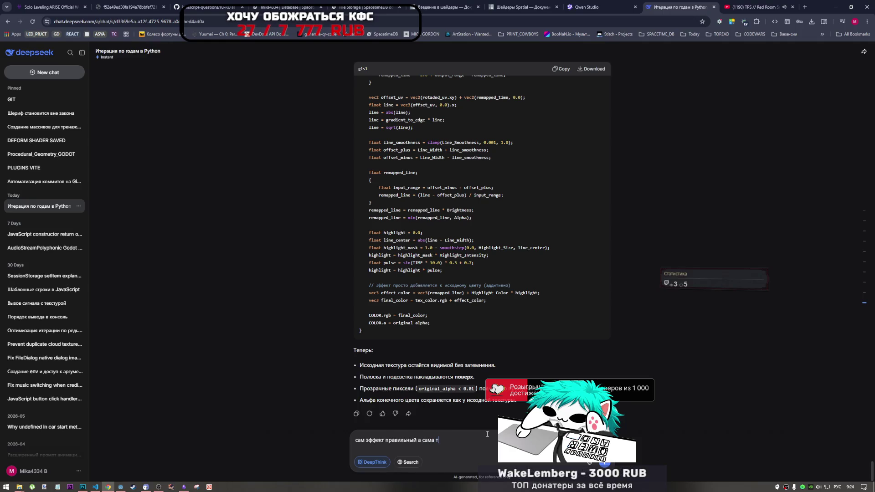
text(екстура чёр)
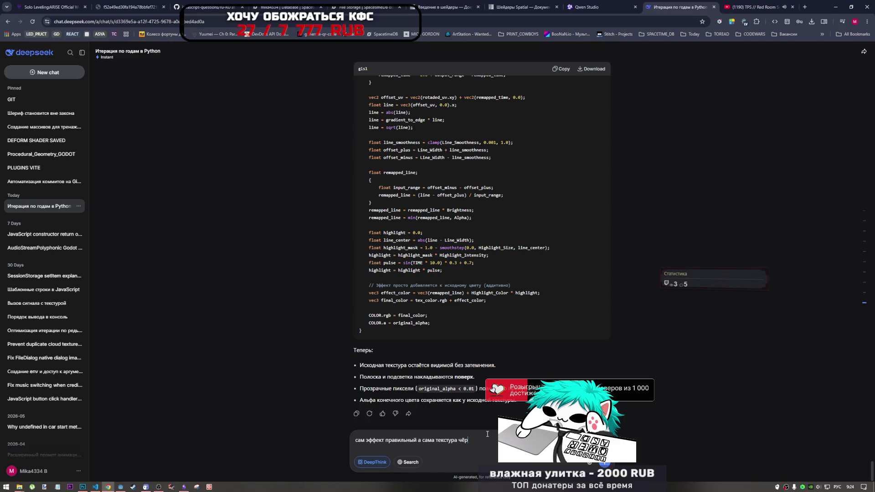
text(го цвета)
key(Return)
key(alt+Tab)
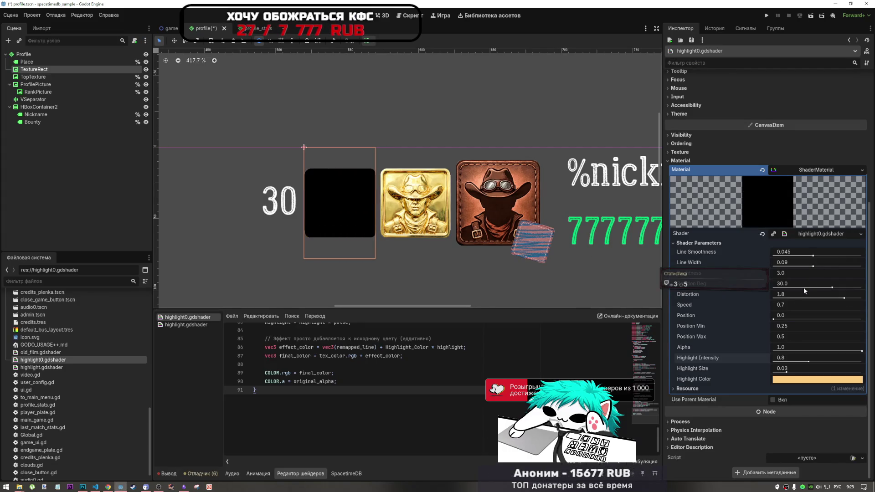
Set the shader Brightness to 0 so the gold cowboy badge reappears
drag(780, 275, 762, 274)
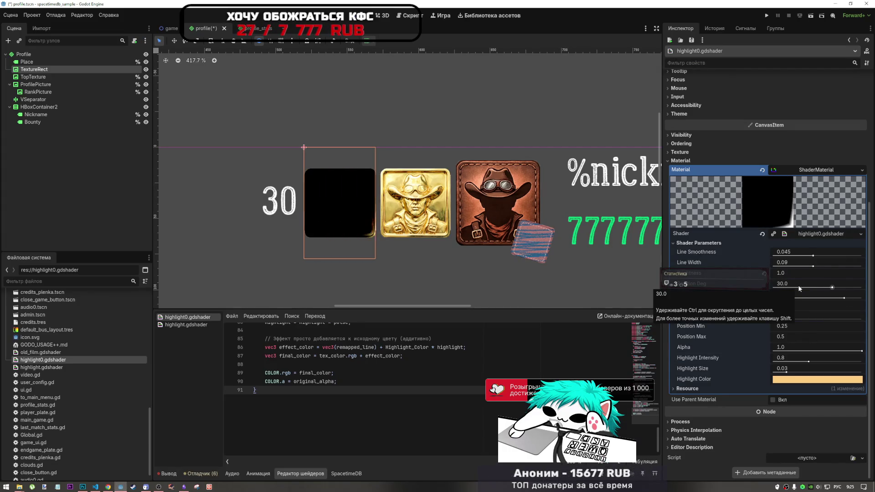
click(786, 275)
text(0)
key(Return)
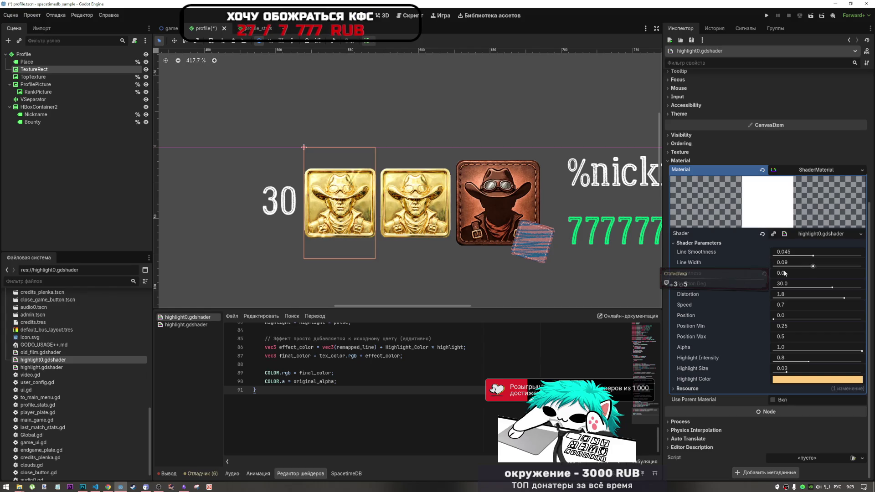
scroll(465, 252, down, 2)
scroll(465, 252, up, 5)
scroll(465, 252, up, 2)
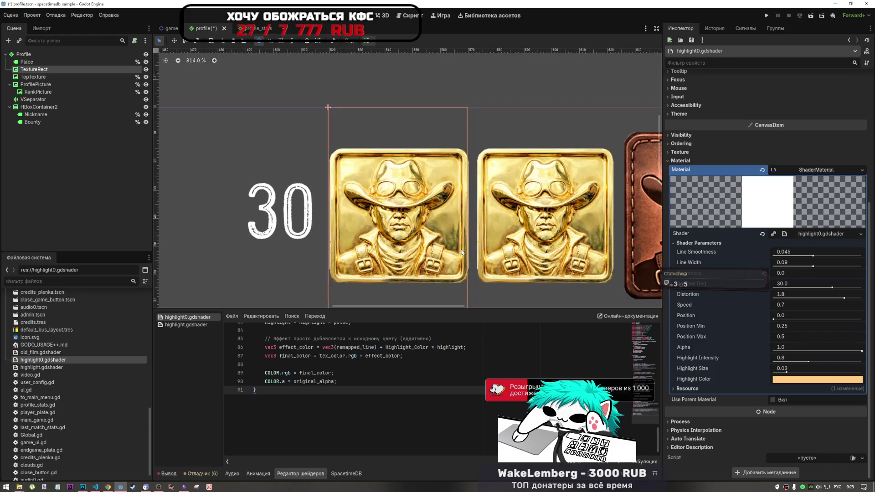
scroll(401, 272, down, 4)
scroll(401, 272, down, 2)
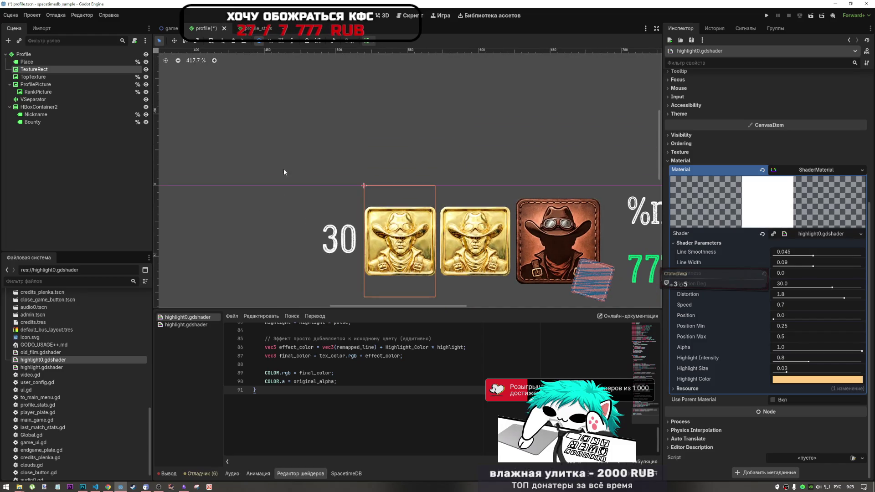
Compare TopTexture and TextureRect, widen Line Width to 0.131 and keep Brightness at 0
click(51, 77)
click(51, 69)
click(51, 77)
click(35, 70)
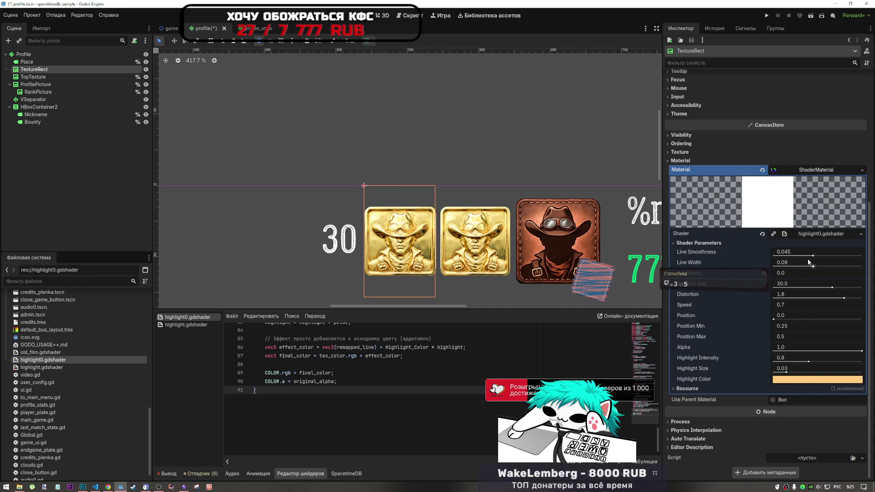
drag(814, 266, 824, 268)
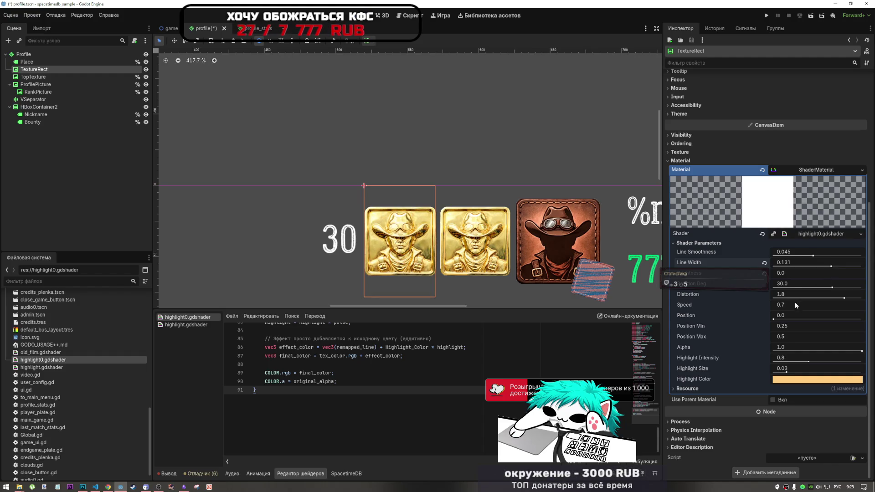
mouse_move(780, 275)
mouse_down()
mouse_move(756, 275)
mouse_move(794, 278)
mouse_up()
click(795, 279)
text(0)
key(Return)
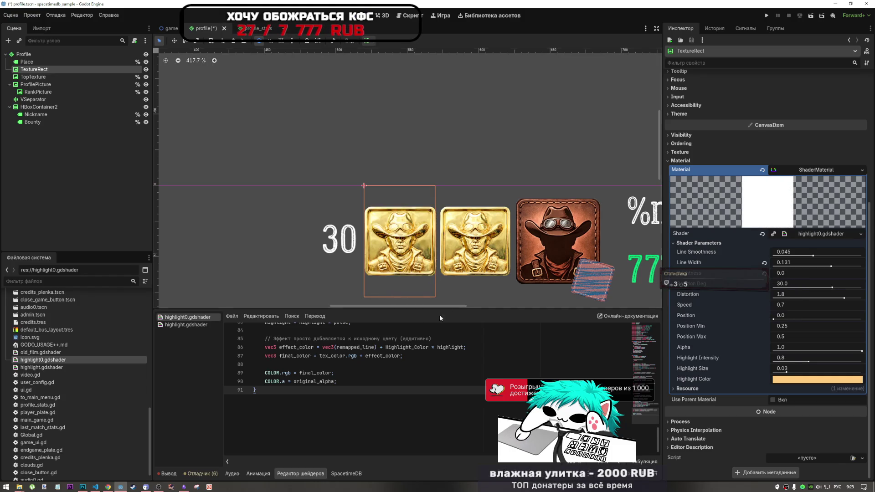
click(646, 336)
Change the Brightness default in the shader code from 3 to 0.0 and save
scroll(646, 336, up, 10)
click(352, 374)
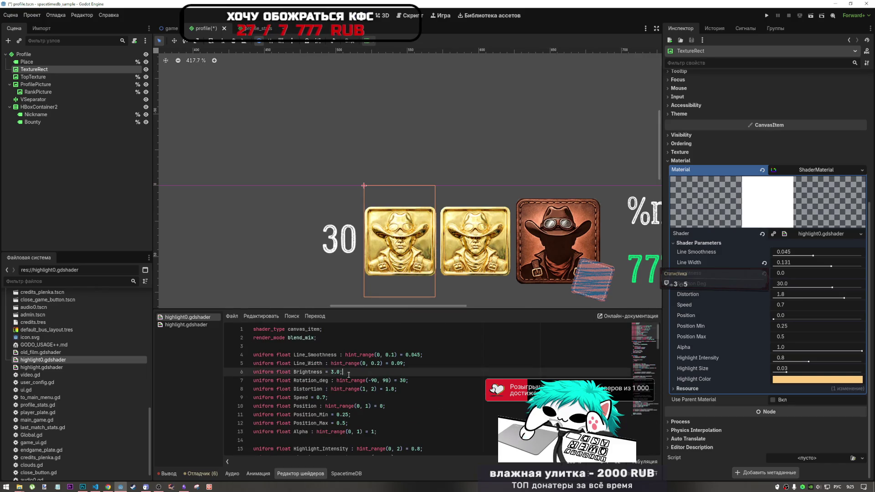
click(334, 373)
key(BackSpace)
text(0)
key(Return)
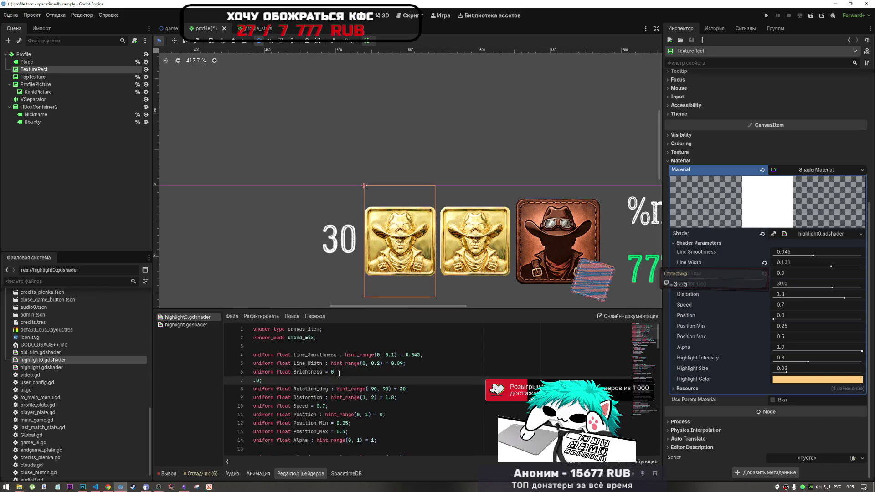
key(BackSpace)
key(ctrl+s)
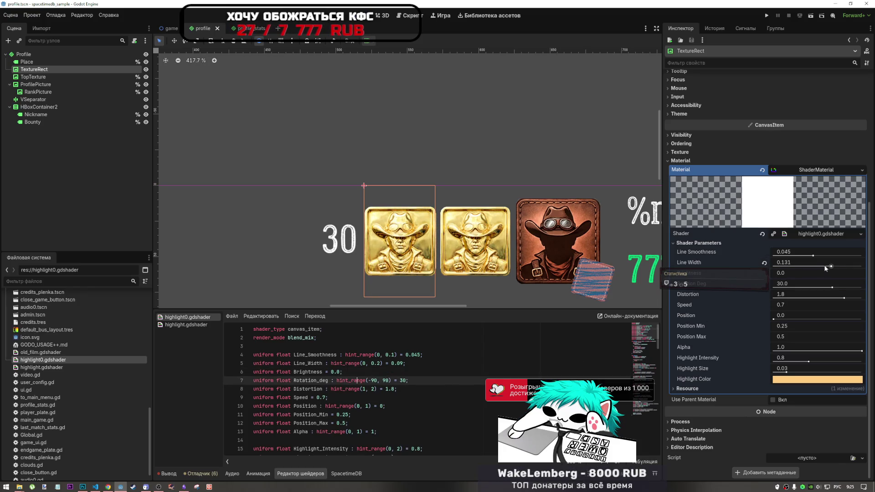
Raise Line Smoothness to 0.066 and return Distortion to its default 1.8
drag(813, 255, 831, 256)
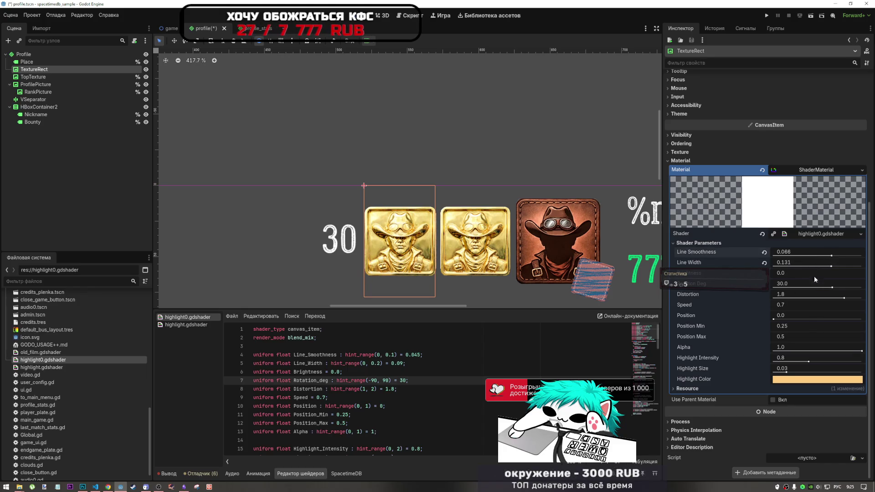
click(786, 297)
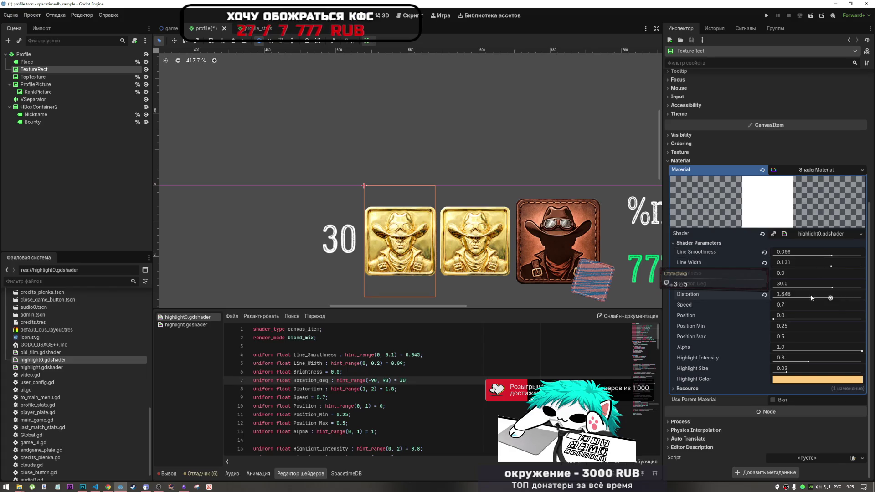
key(ctrl+z)
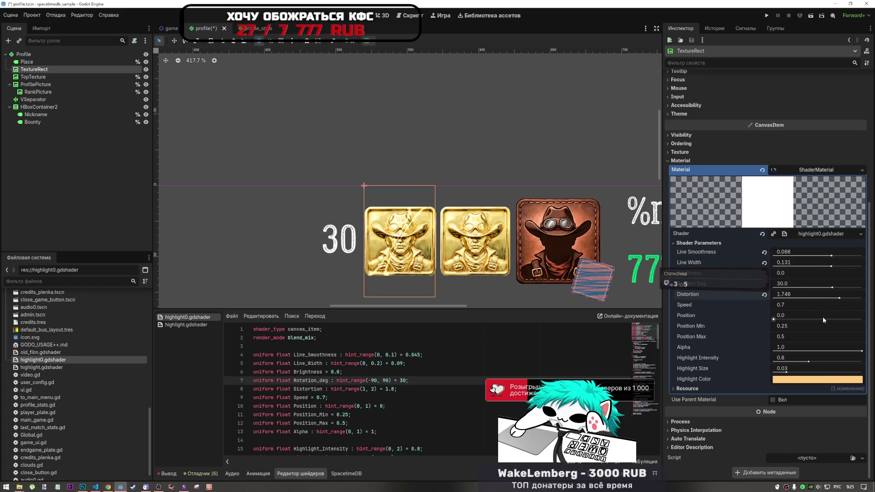
click(765, 296)
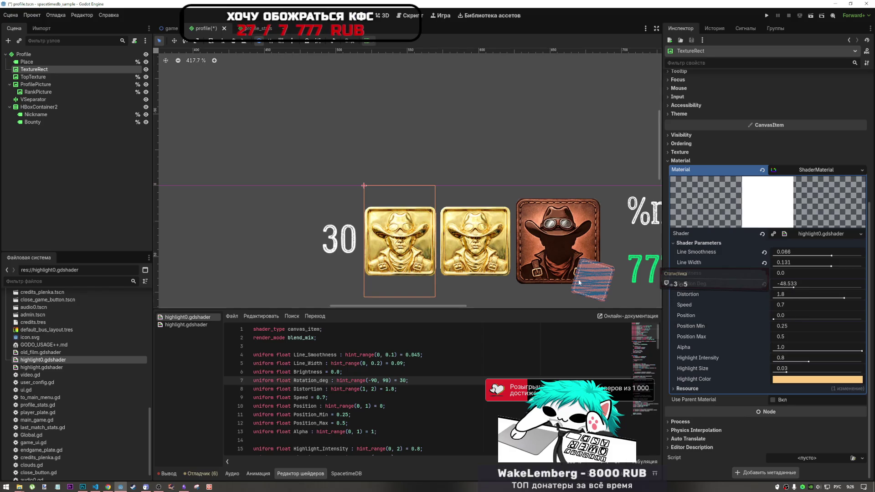
Set Highlight Color to peach ffcc80 with a brightness boost
click(796, 382)
drag(816, 214, 862, 176)
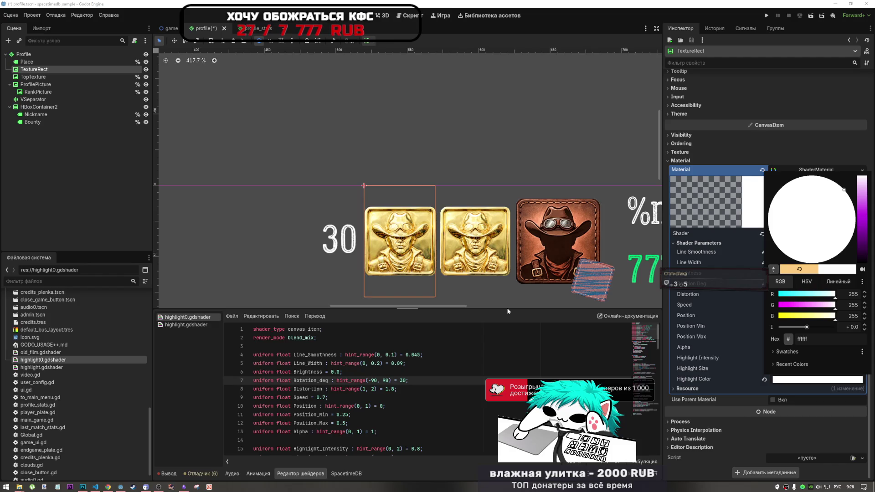
drag(806, 327, 820, 328)
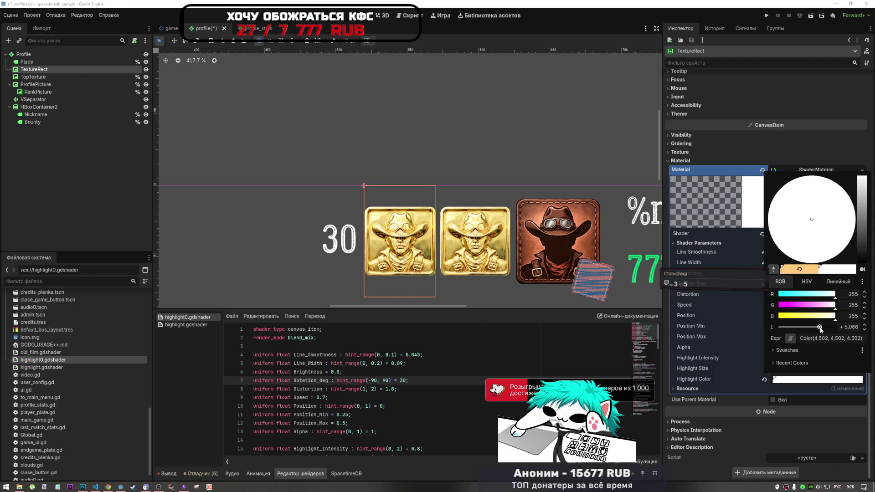
drag(820, 329, 820, 329)
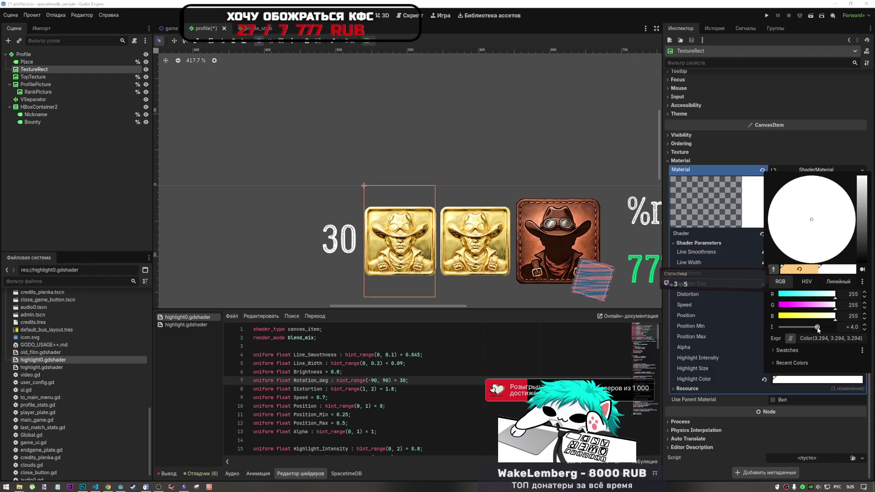
click(800, 269)
mouse_move(807, 323)
mouse_down()
mouse_move(825, 328)
mouse_move(812, 328)
mouse_up()
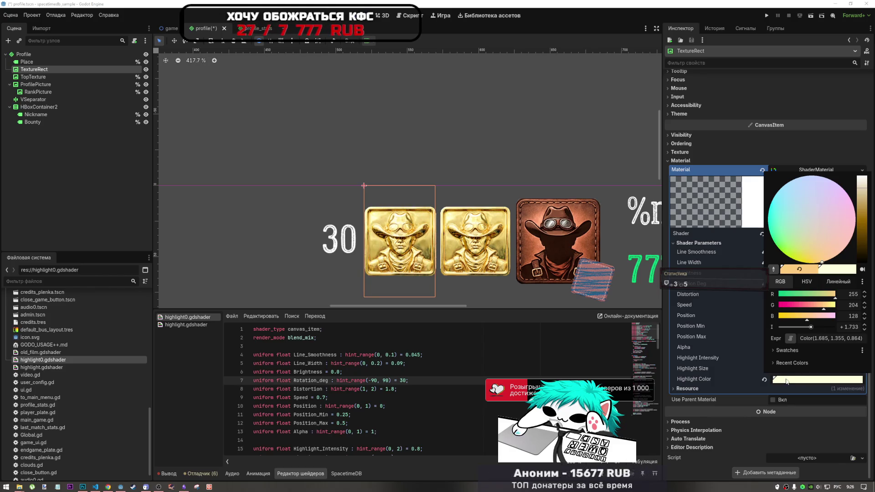
click(744, 380)
Enlarge Highlight Size to about 0.102 and raise Highlight Intensity to 2.0
drag(811, 373, 824, 373)
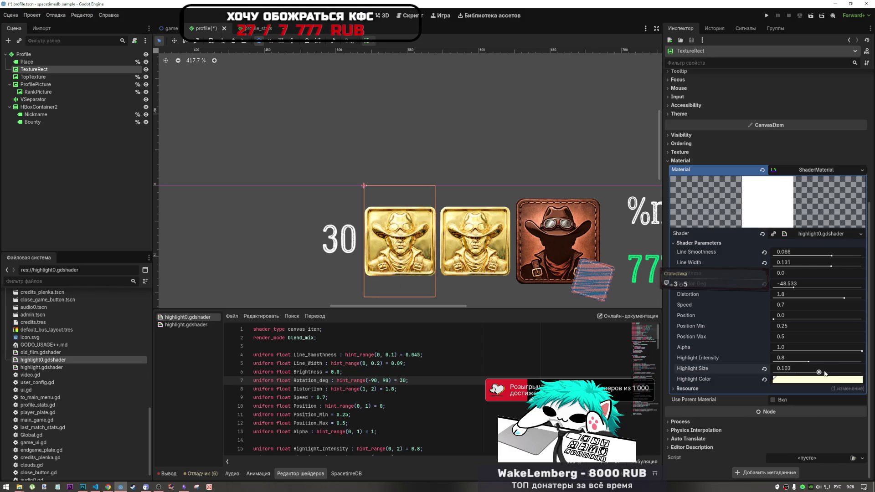
drag(820, 373, 818, 373)
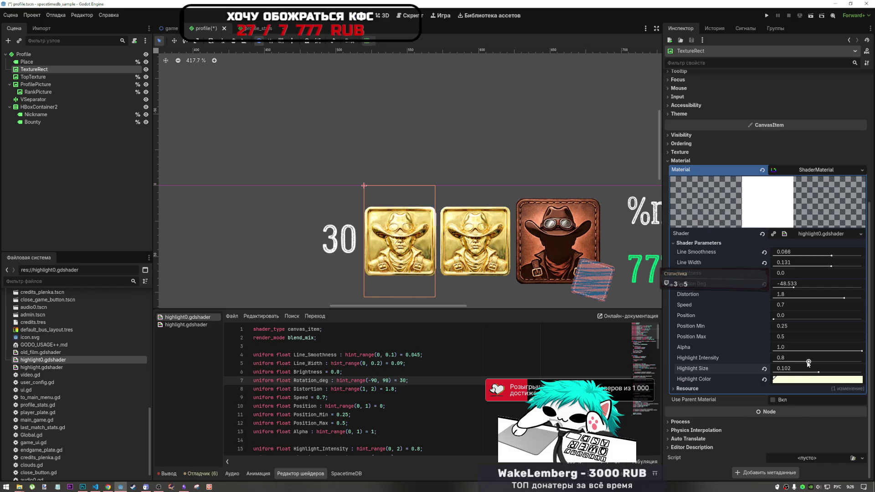
drag(808, 362, 837, 363)
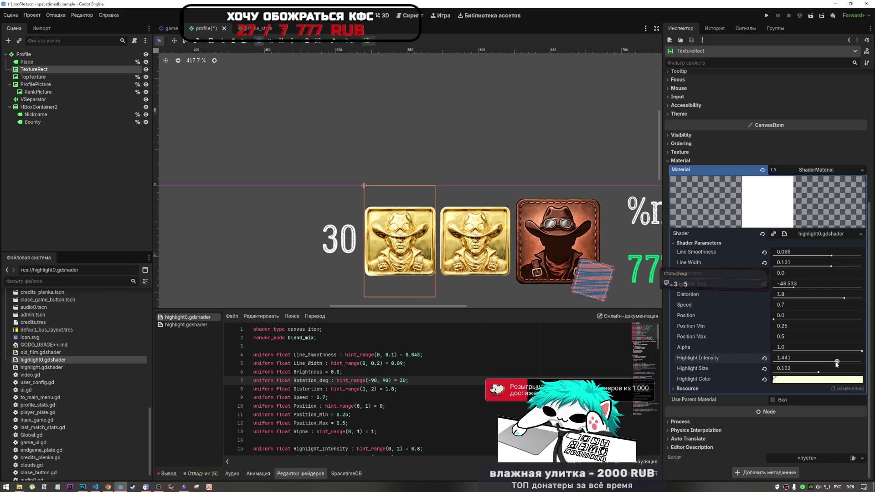
click(773, 379)
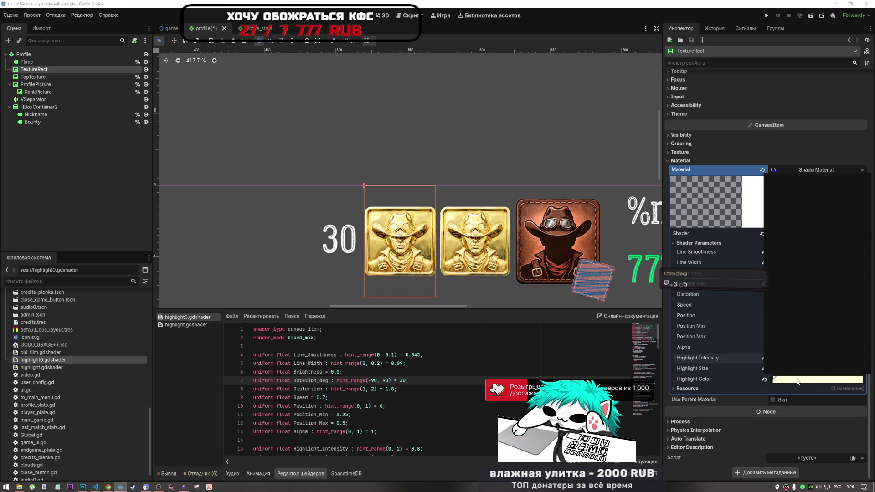
click(770, 381)
mouse_move(837, 362)
mouse_down()
mouse_move(828, 364)
mouse_move(839, 362)
mouse_up()
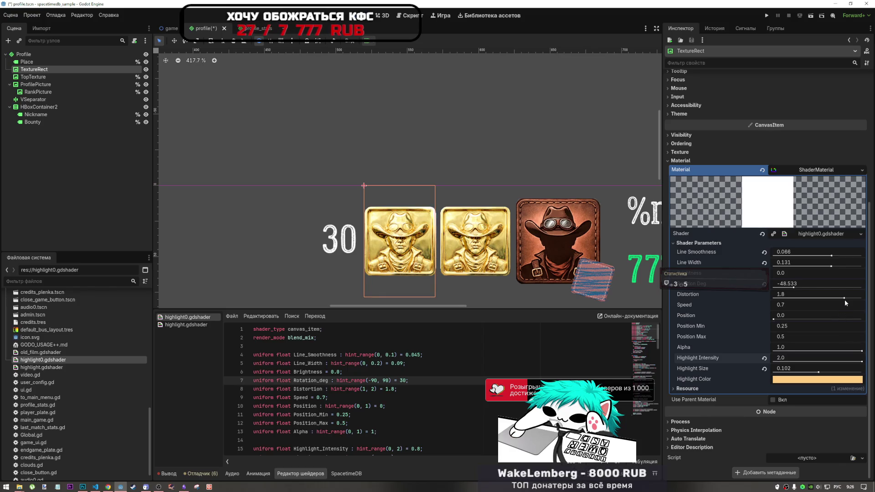
Lower Distortion to 1.646, Highlight Intensity to 1.478 and Line Smoothness to 0.037
drag(843, 299, 830, 299)
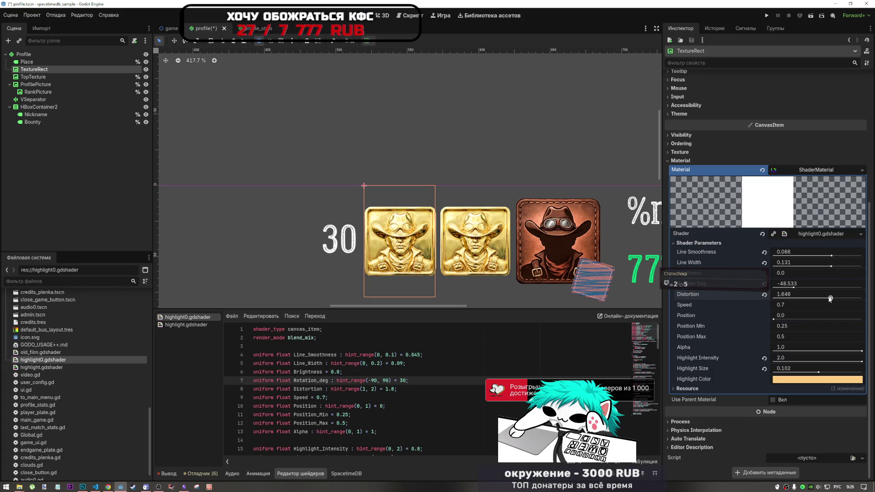
mouse_move(850, 363)
mouse_down()
mouse_move(793, 373)
mouse_move(803, 372)
mouse_up()
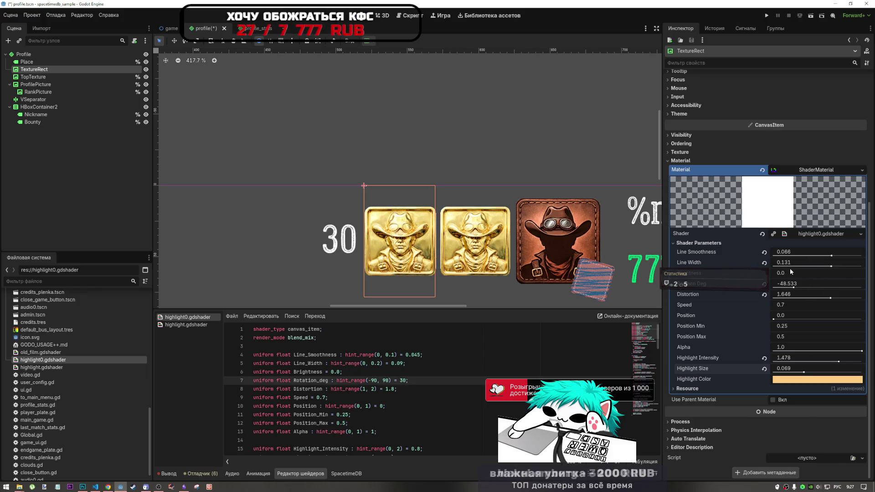
drag(820, 253, 780, 258)
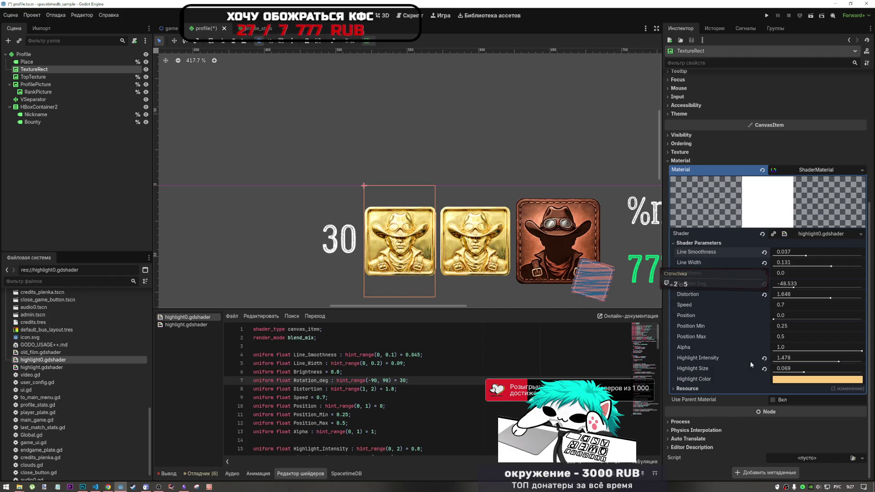
click(815, 379)
text(ff0080)
key(Return)
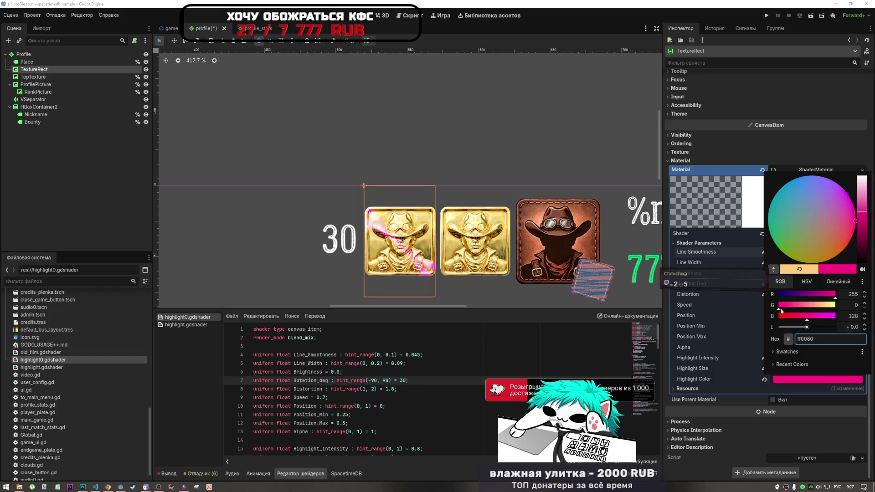
click(823, 304)
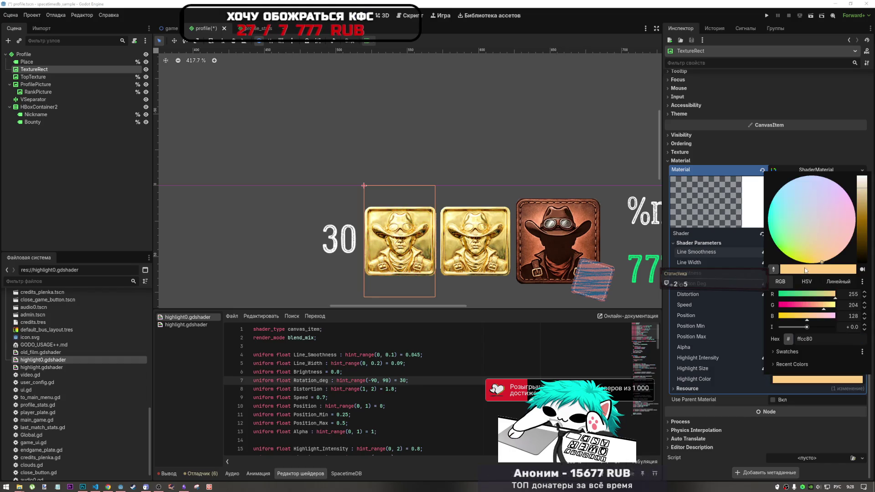
click(798, 315)
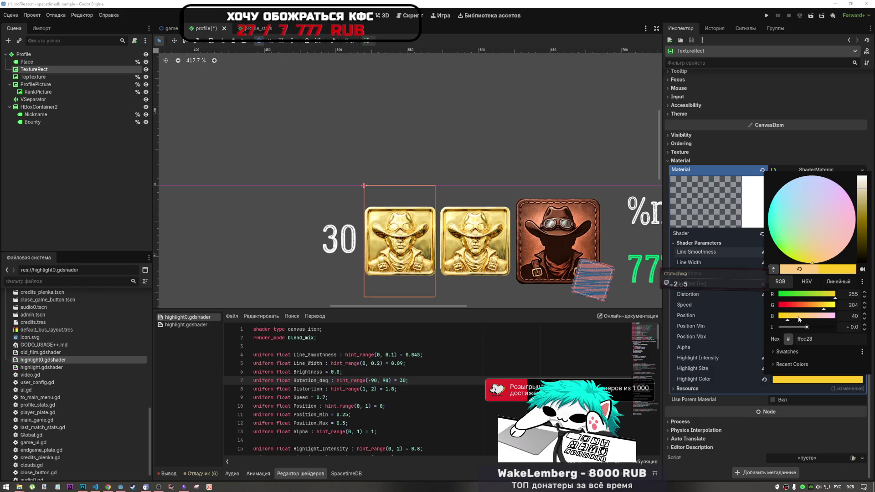
click(805, 319)
drag(805, 319, 803, 318)
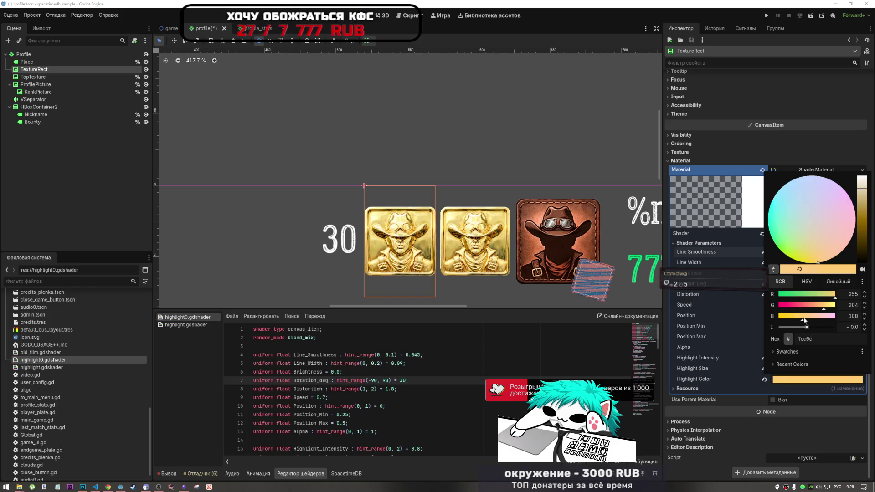
drag(805, 320, 810, 319)
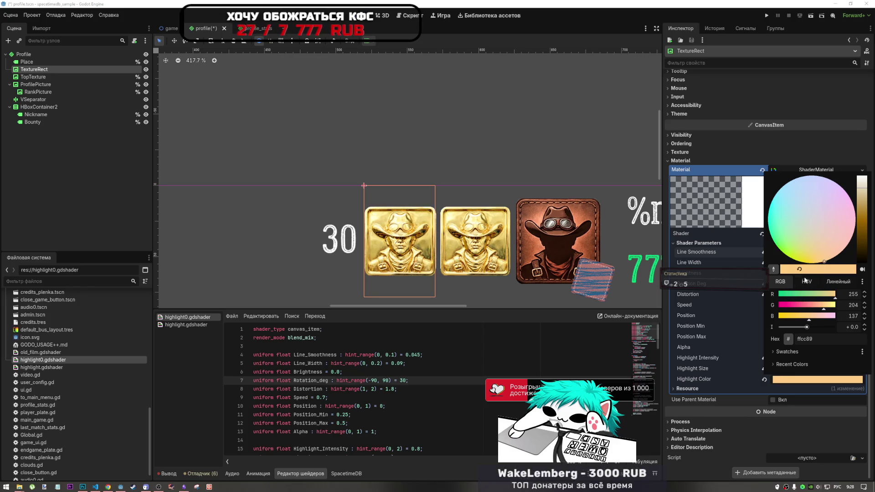
click(807, 316)
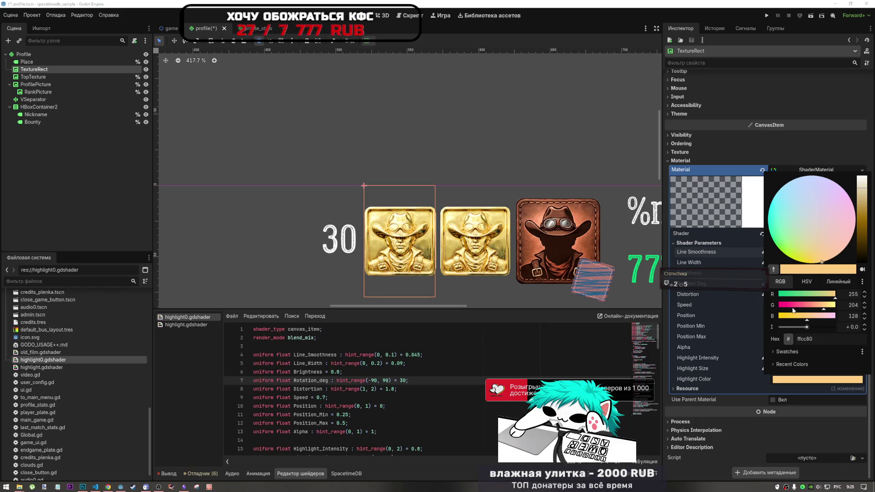
click(835, 380)
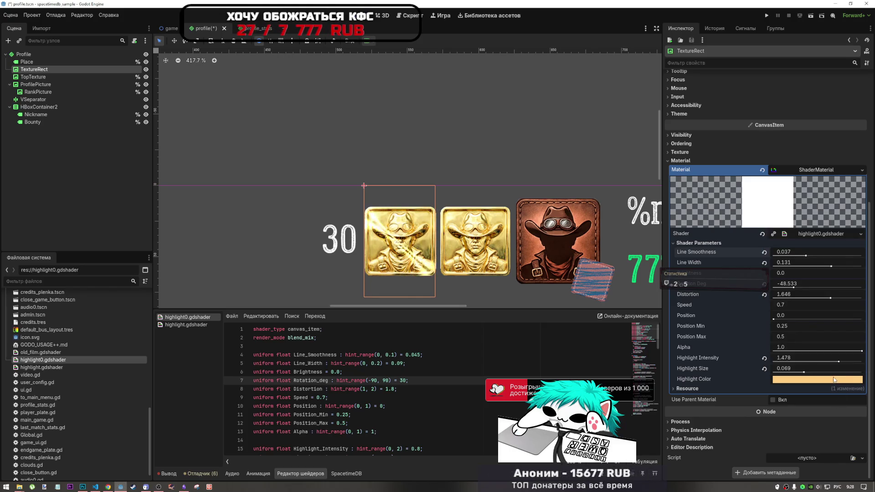
click(833, 380)
click(832, 382)
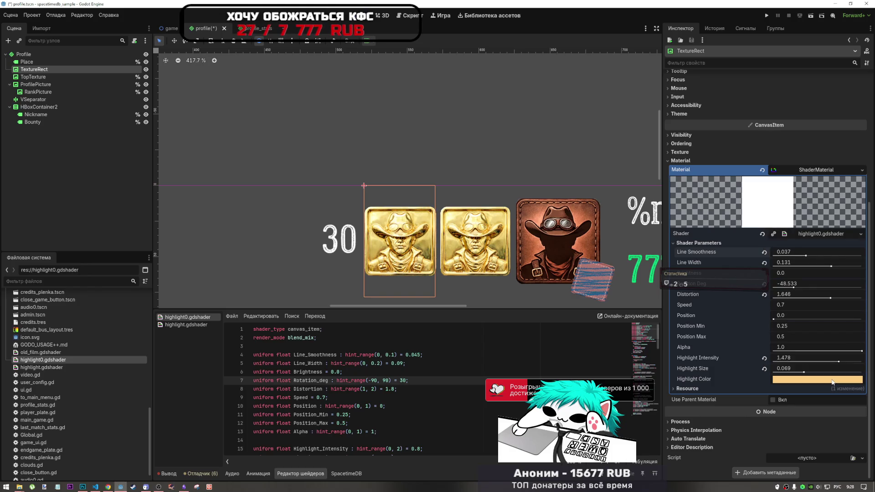
Bring Highlight Intensity down to 1.014 after trying values near 0.44
scroll(540, 379, down, 2)
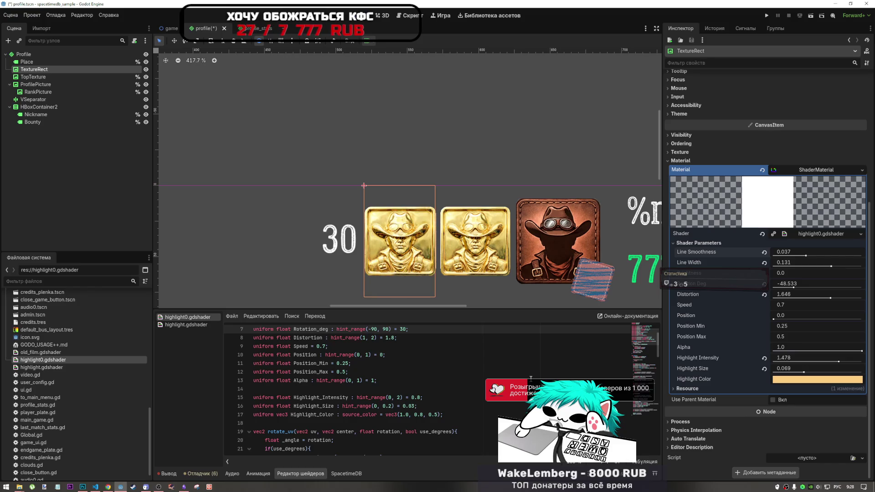
scroll(440, 404, down, 1)
scroll(440, 404, down, 2)
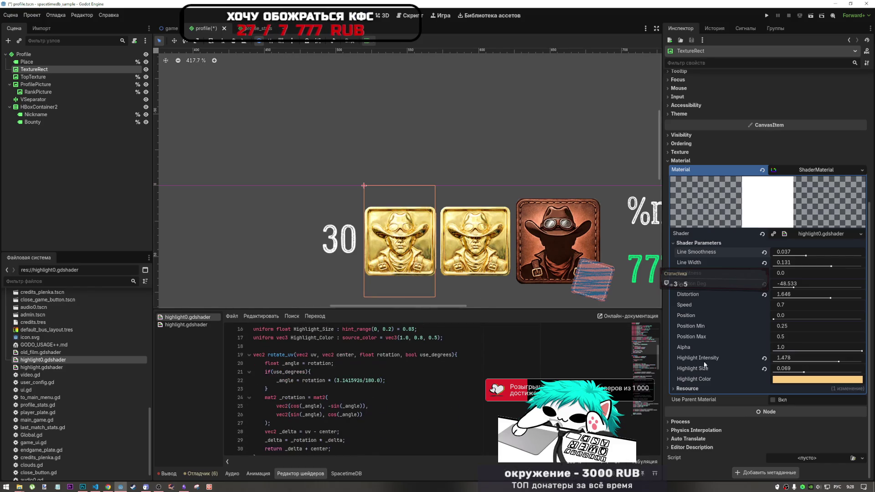
drag(839, 362, 793, 362)
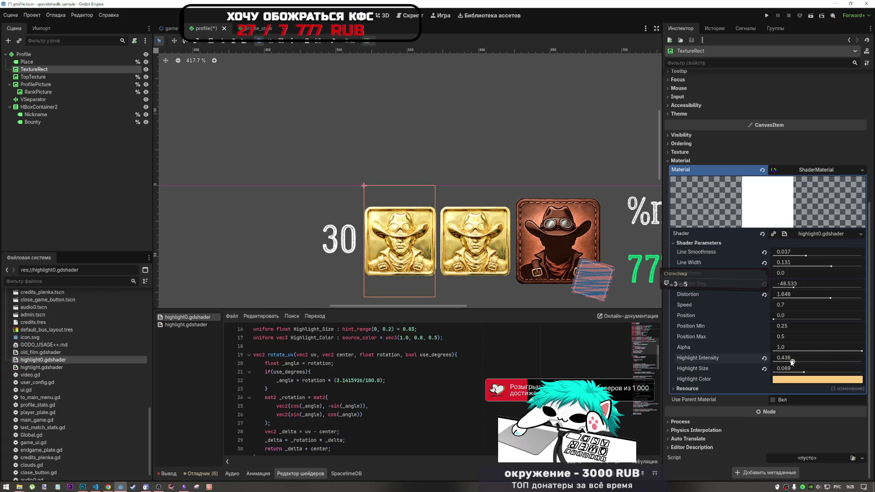
scroll(436, 260, up, 7)
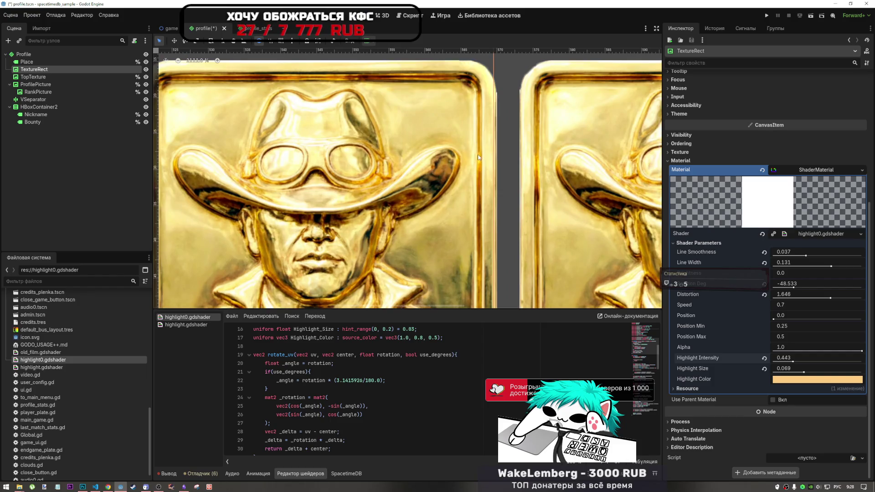
scroll(476, 171, down, 4)
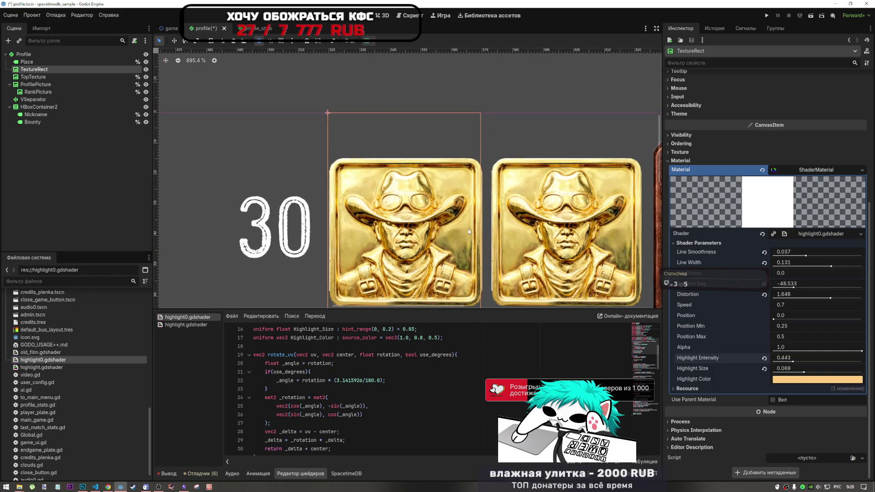
scroll(468, 231, down, 2)
scroll(479, 254, down, 1)
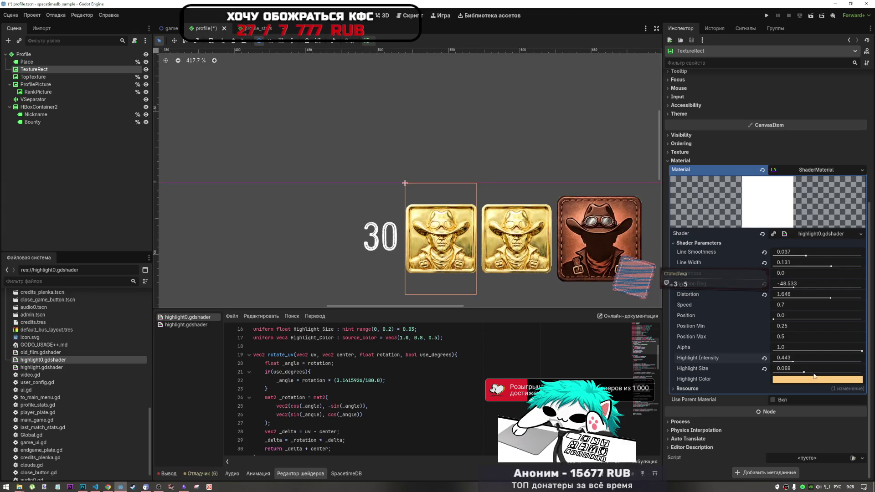
drag(793, 362, 818, 362)
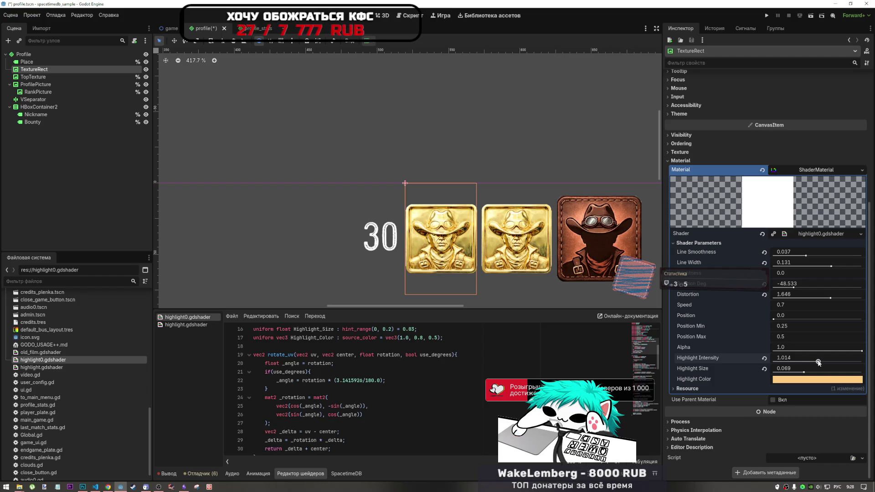
scroll(383, 218, down, 6)
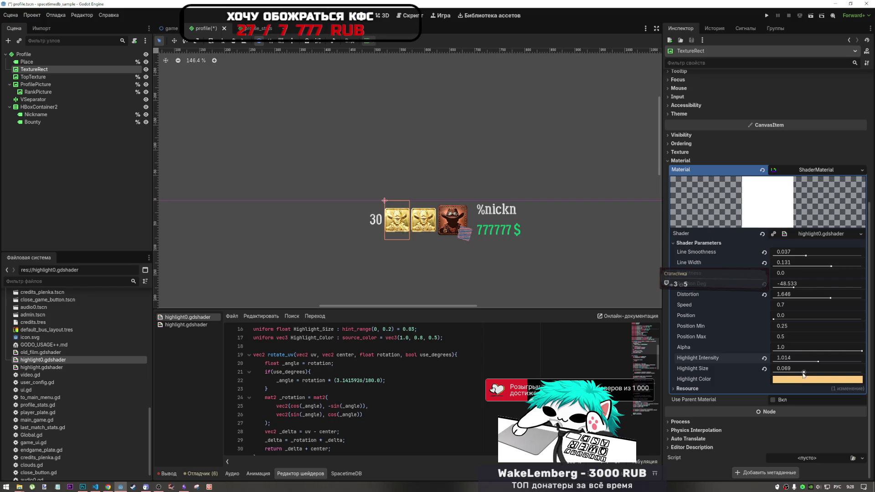
Try Highlight Size values from 0.2 to near zero, then revert it to 0.069
drag(809, 375, 872, 373)
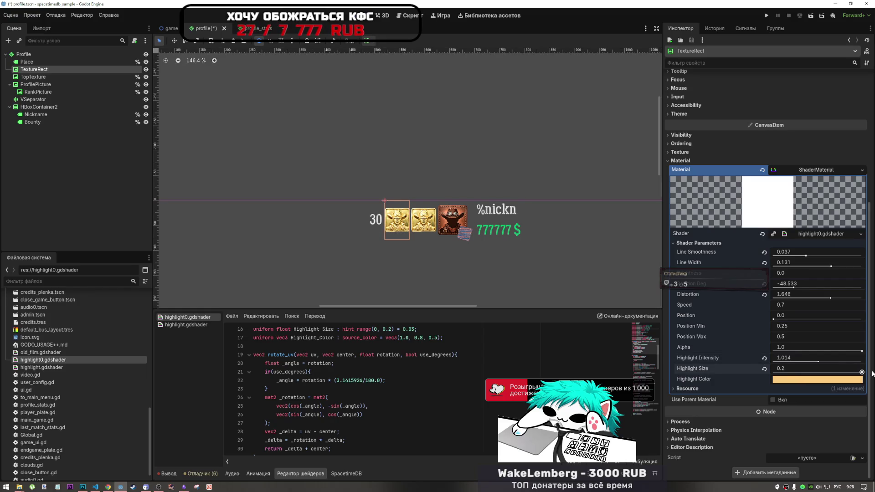
drag(872, 374, 842, 374)
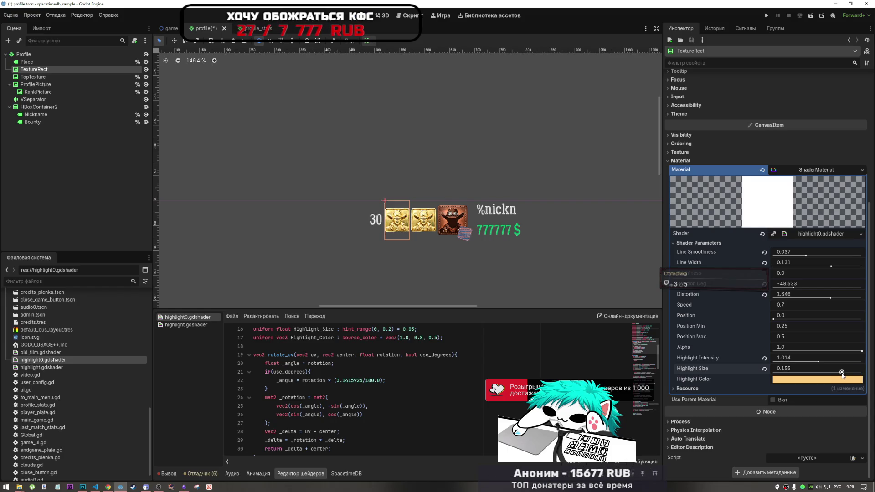
mouse_move(803, 375)
mouse_down()
mouse_move(767, 375)
mouse_move(790, 376)
mouse_up()
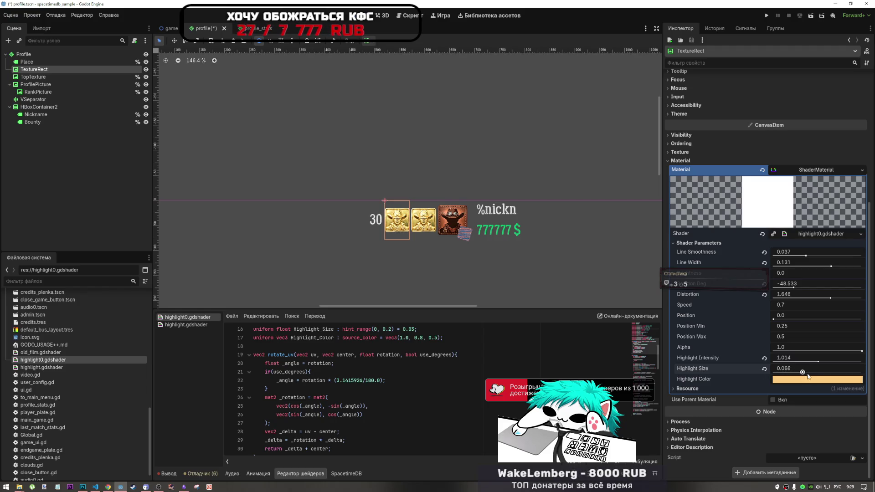
drag(809, 375, 816, 374)
drag(817, 375, 818, 375)
click(764, 369)
scroll(434, 252, up, 3)
scroll(435, 252, down, 5)
scroll(434, 252, up, 2)
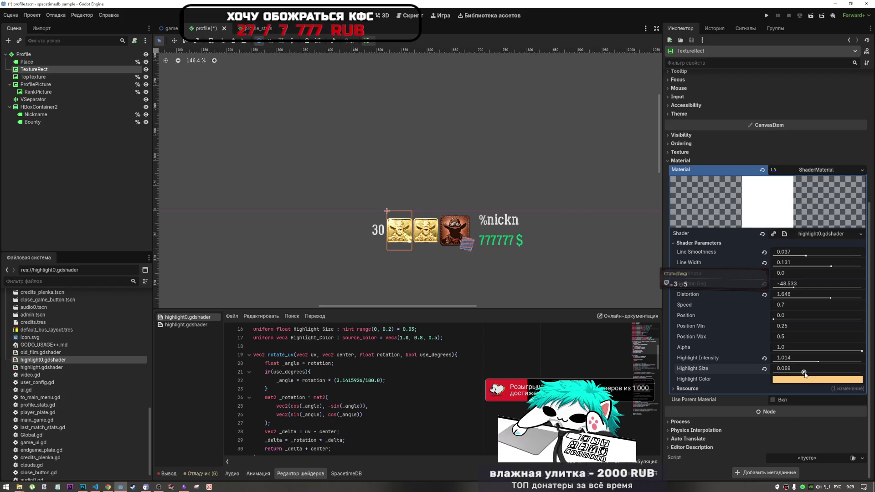
scroll(458, 191, down, 3)
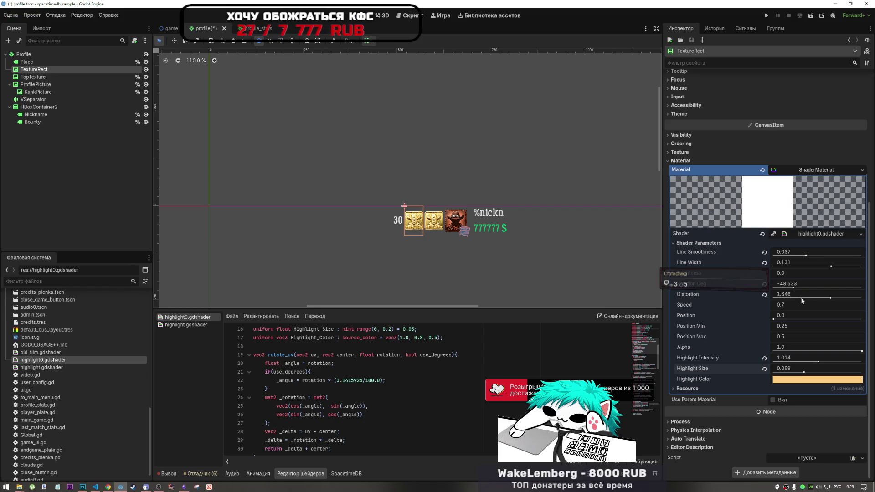
Drag Rotation Deg down through about 51 and 24 until it reads -47.203
drag(794, 287, 834, 288)
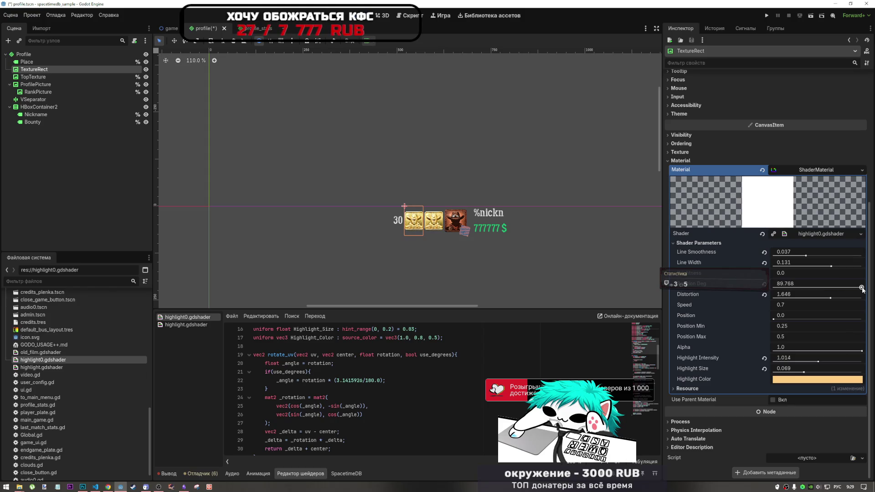
drag(861, 288, 844, 293)
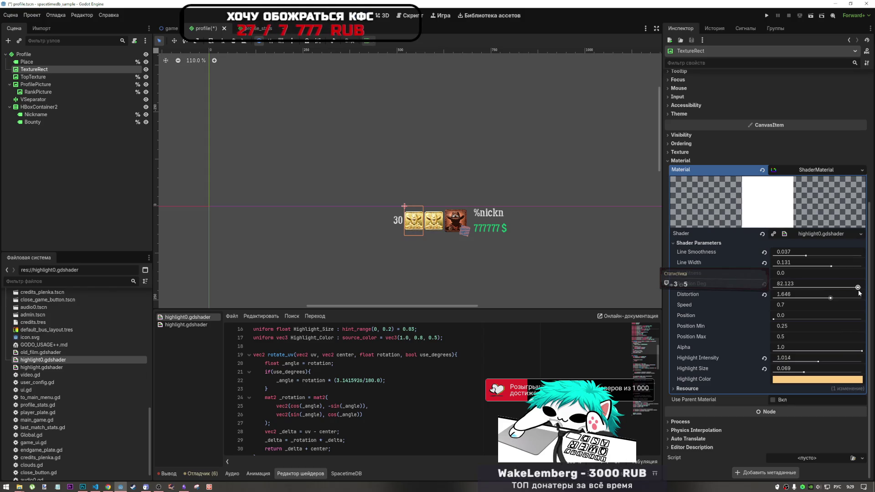
drag(868, 293, 807, 289)
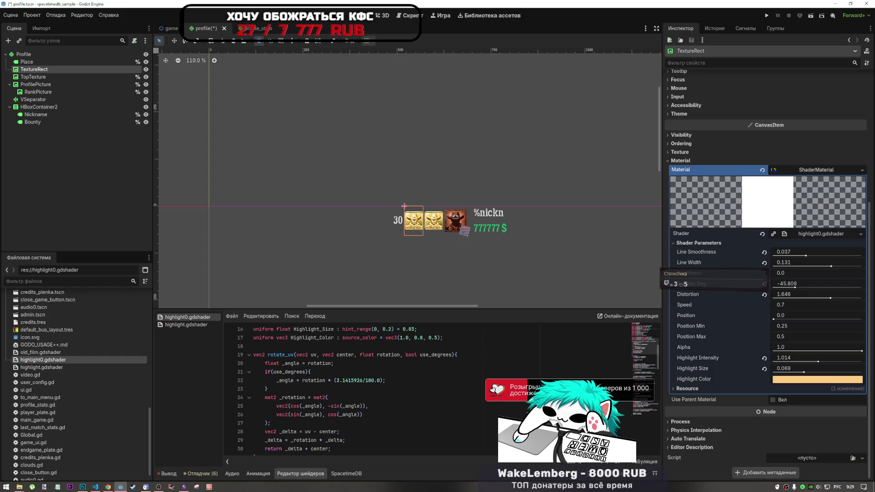
click(437, 244)
click(407, 221)
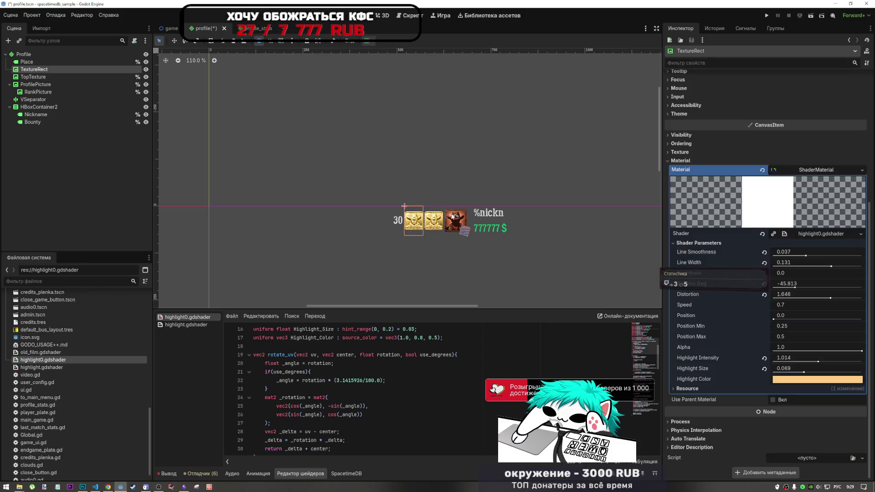
mouse_move(796, 289)
mouse_down()
mouse_move(767, 288)
mouse_move(777, 288)
mouse_up()
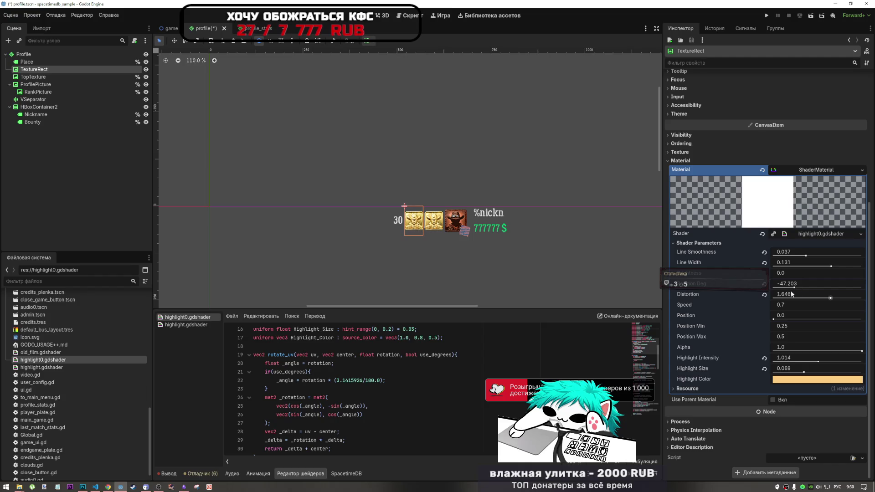
scroll(335, 382, down, 14)
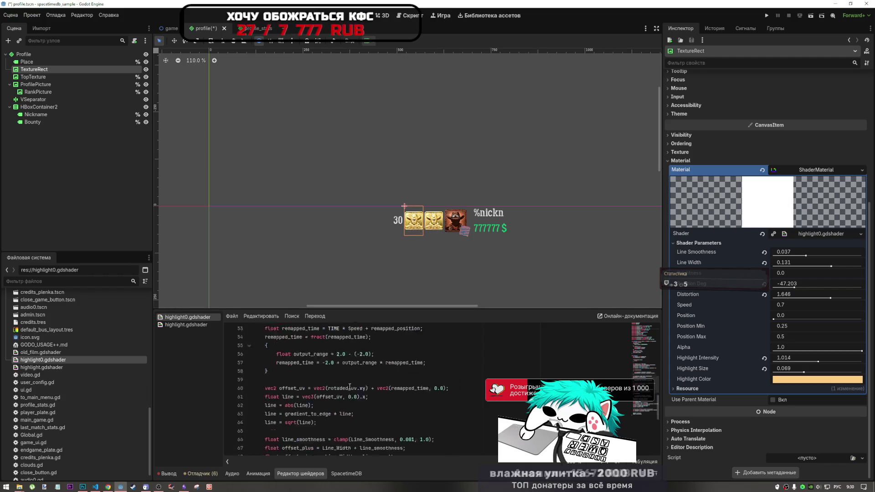
Remove the minus before pulse, keep the 10.0 pulse speed positive, and save
scroll(335, 382, down, 3)
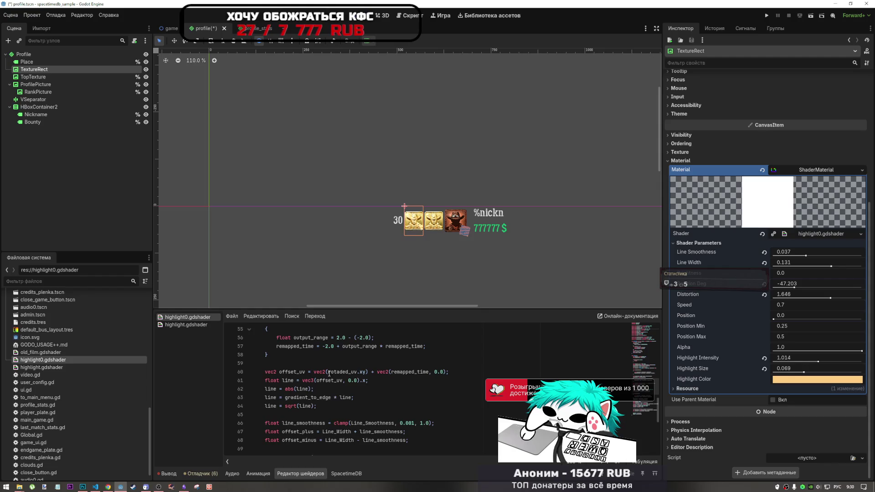
scroll(308, 368, down, 3)
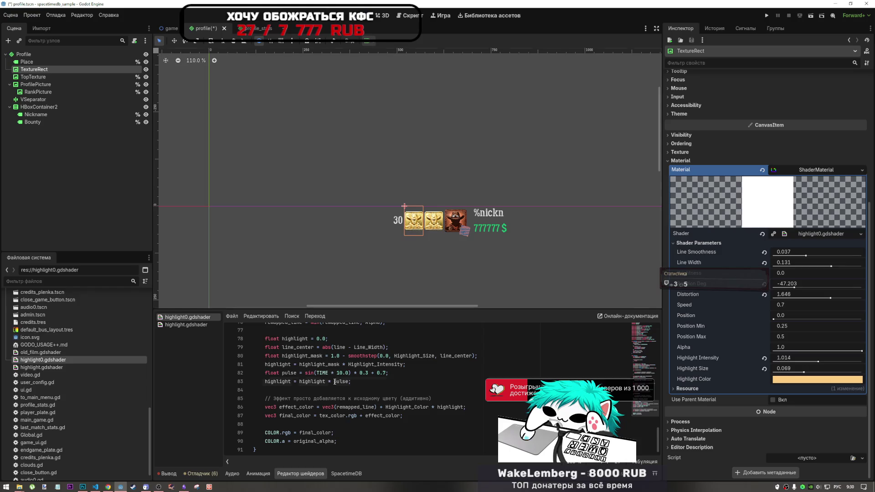
click(334, 382)
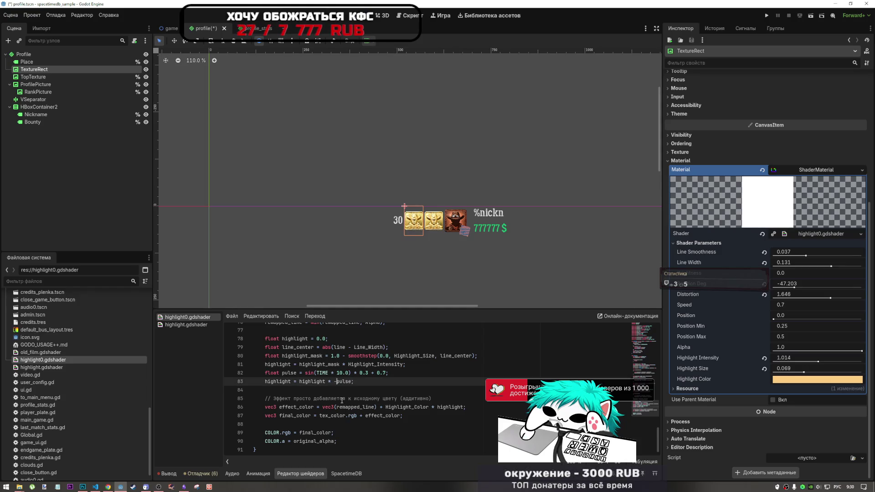
key(ctrl+s)
key(BackSpace)
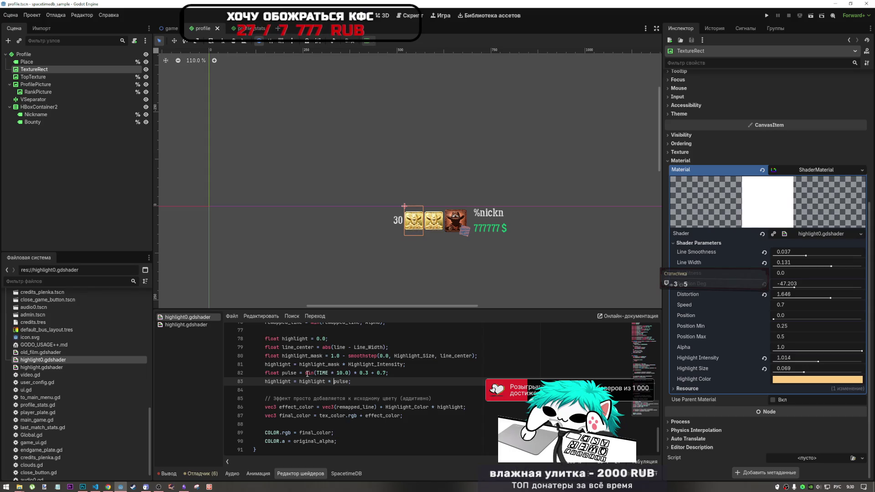
click(338, 372)
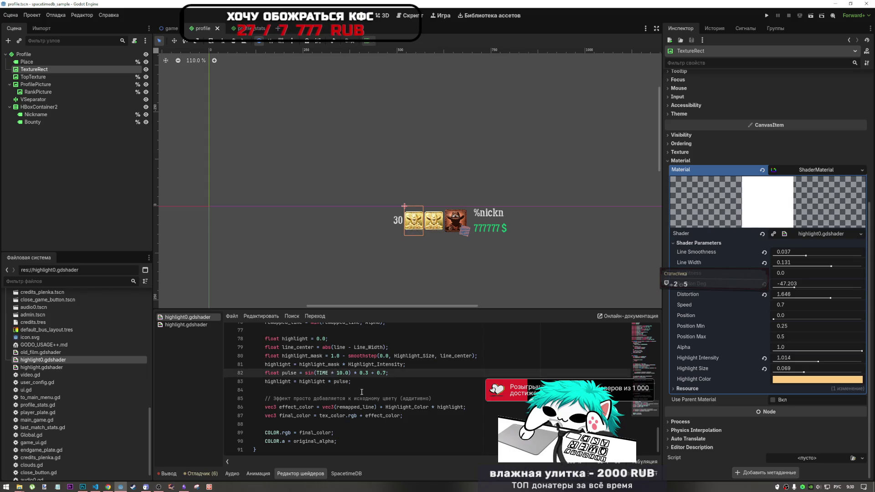
text(-)
key(ctrl+s)
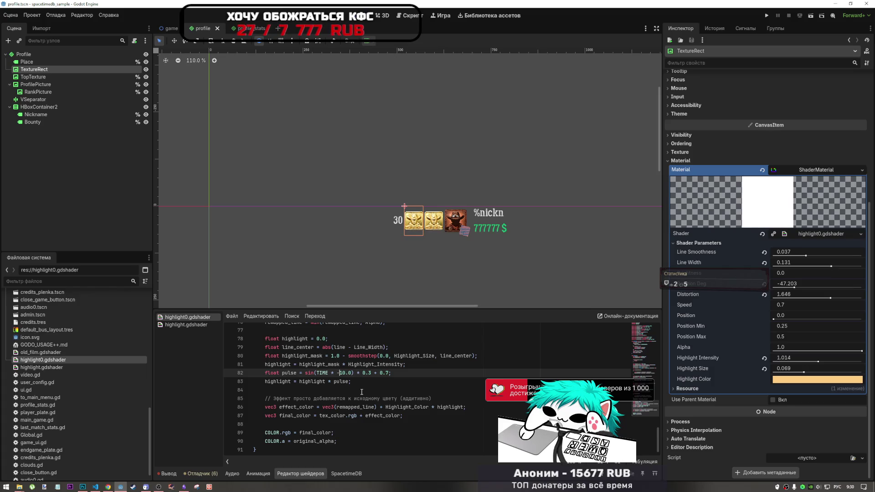
key(BackSpace)
key(ctrl+s)
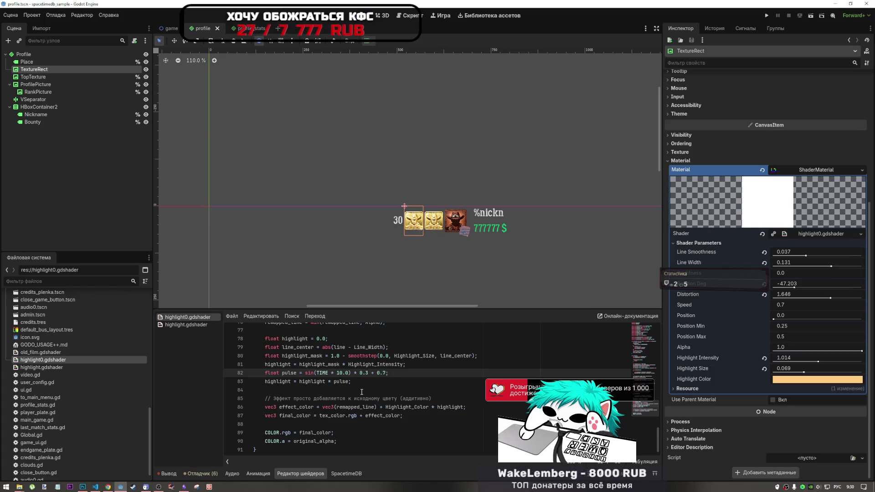
Widen the Rotation_deg hint_range from (-90, 90) to (-180, 180) and save
scroll(359, 382, up, 1)
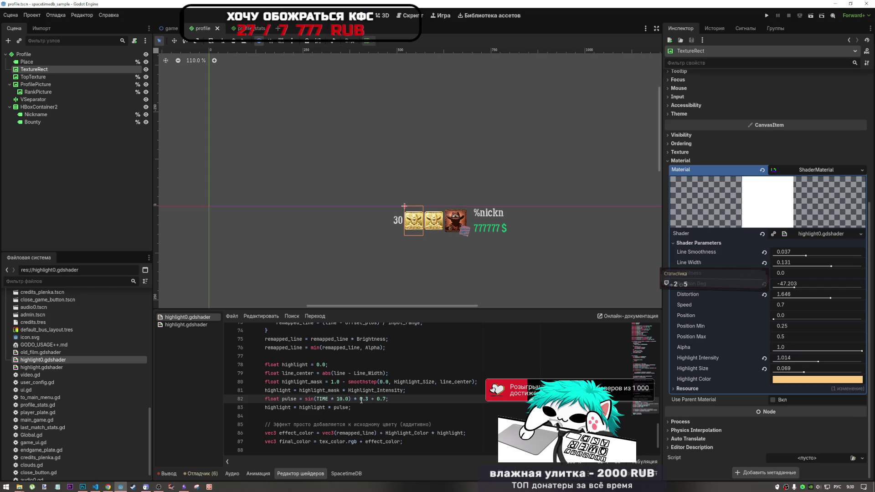
scroll(384, 382, up, 5)
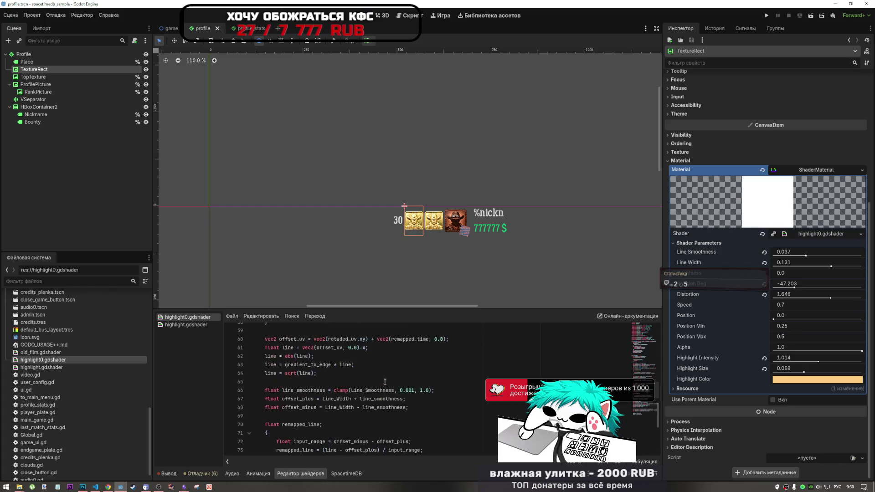
scroll(384, 382, up, 18)
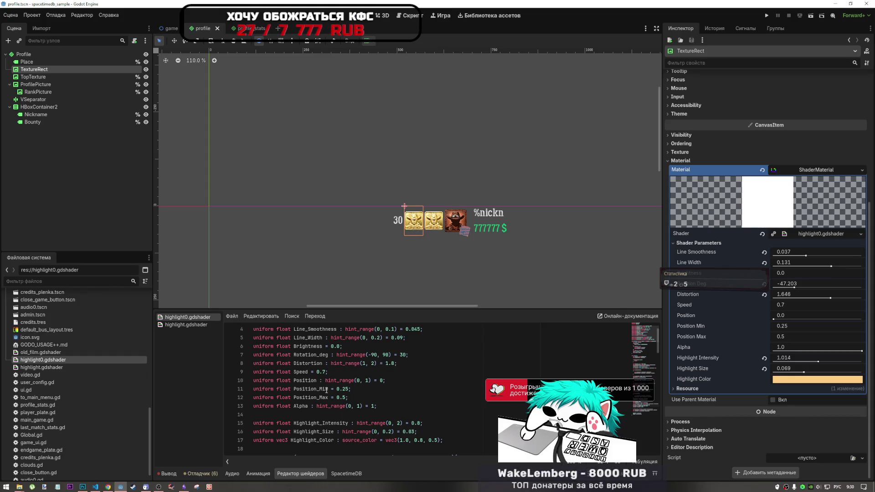
scroll(329, 381, up, 1)
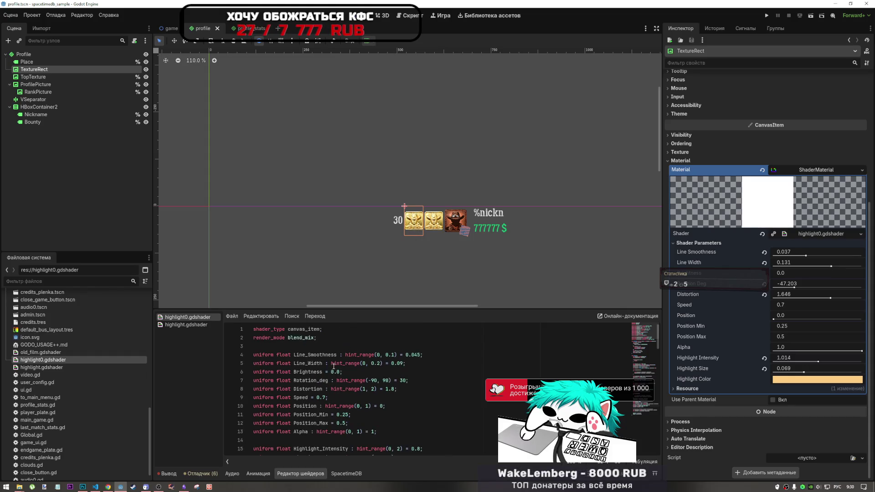
double_click(387, 380)
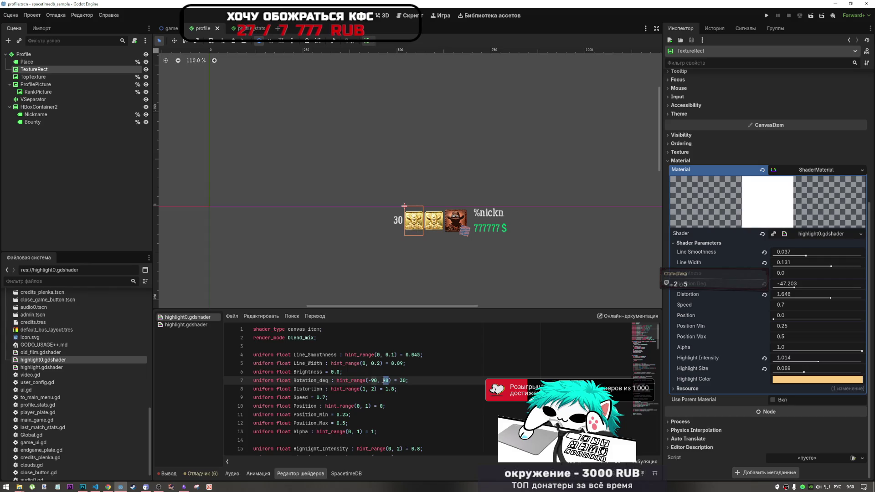
key(Left)
key(Left)
key(Left)
text(18)
key(BackSpace)
text(18)
key(ctrl+s)
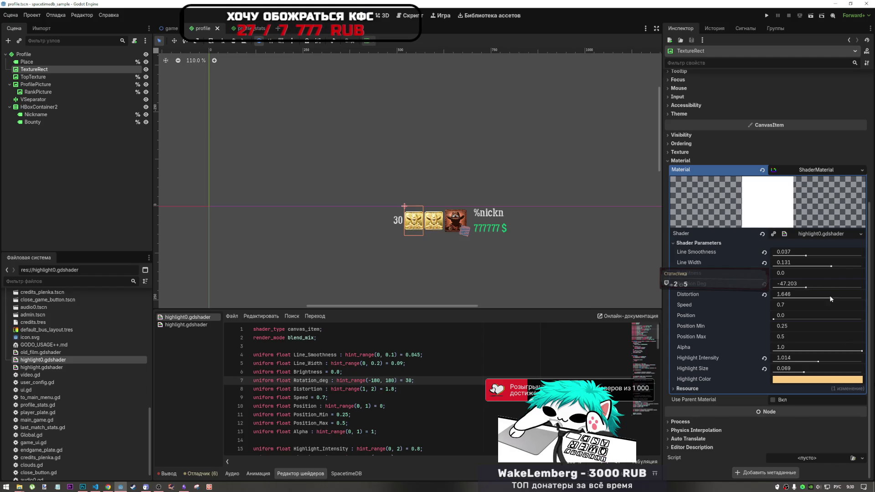
Set the highlight Rotation Deg to exactly 133
drag(806, 287, 830, 287)
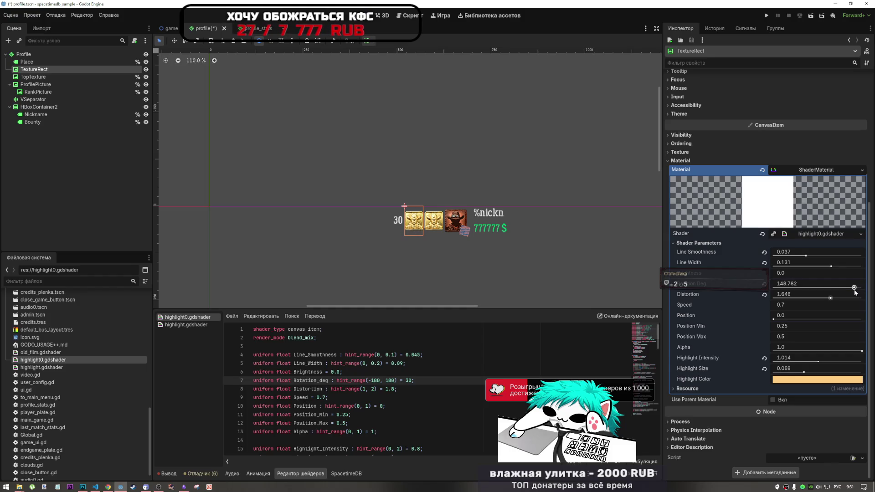
drag(855, 290, 854, 290)
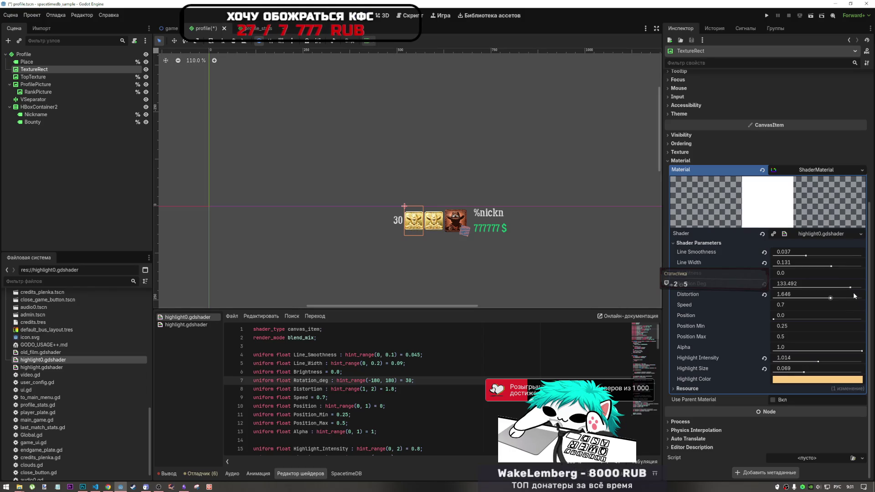
click(795, 285)
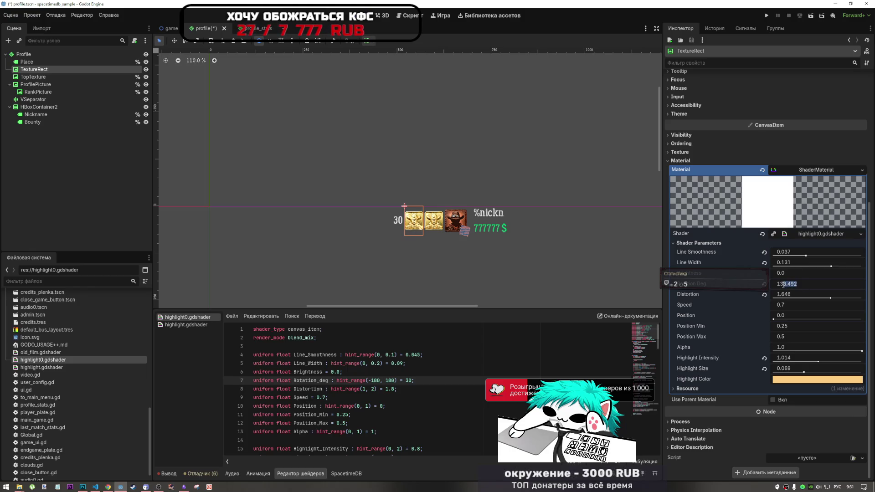
key(Return)
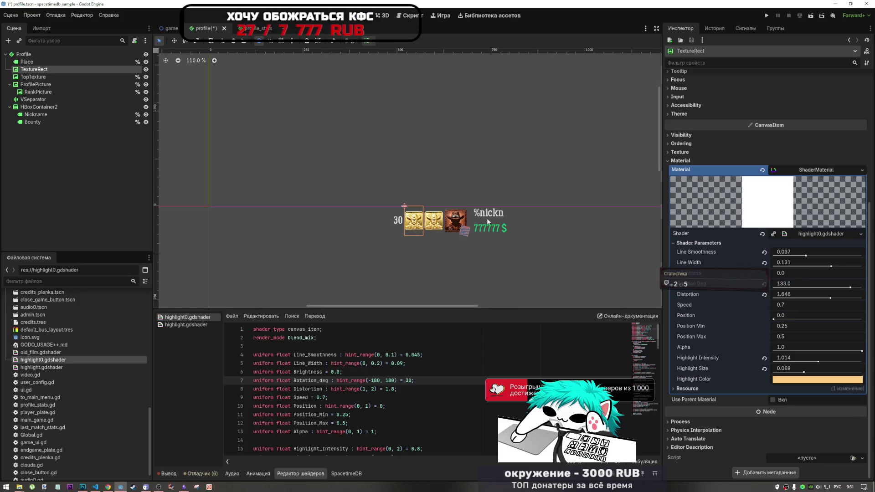
scroll(447, 206, up, 6)
scroll(446, 207, down, 6)
scroll(442, 237, up, 7)
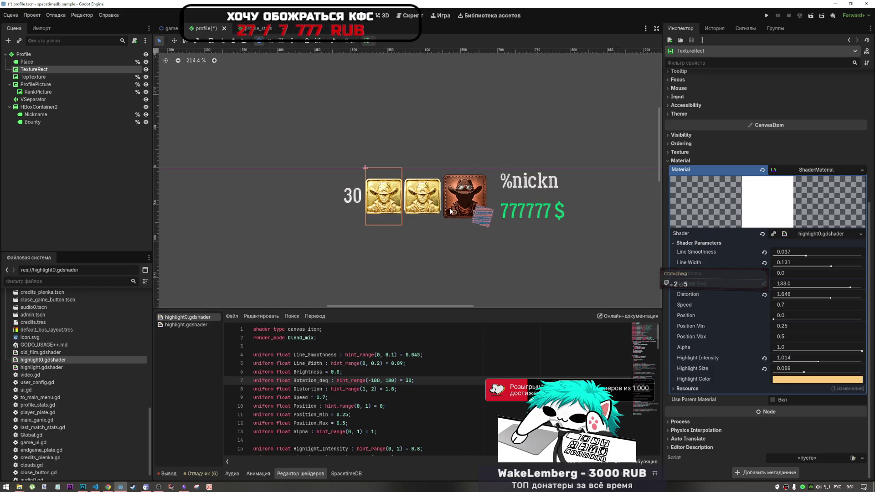
Delete the old TopTexture node, keeping the shader-carrying TextureRect
click(33, 77)
click(34, 70)
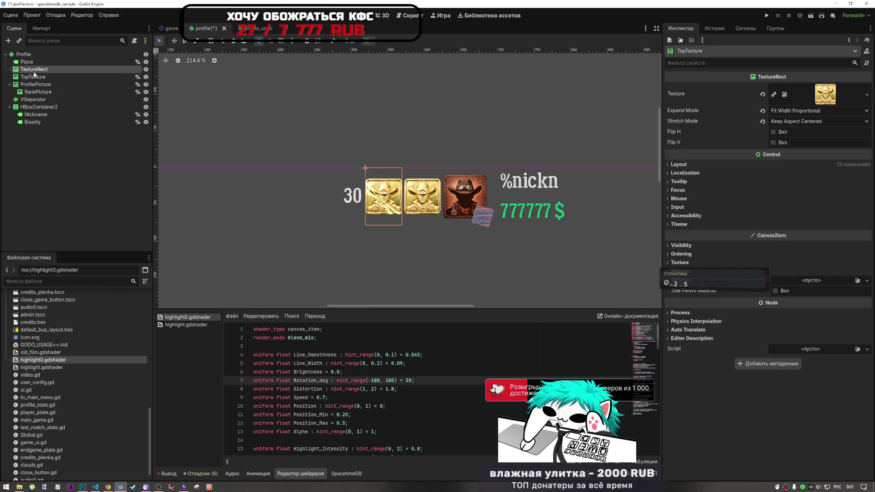
key(Delete)
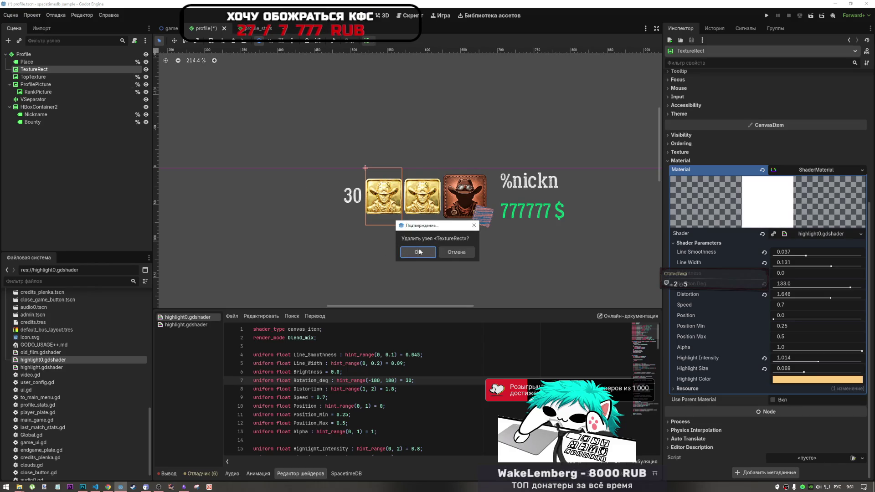
click(454, 252)
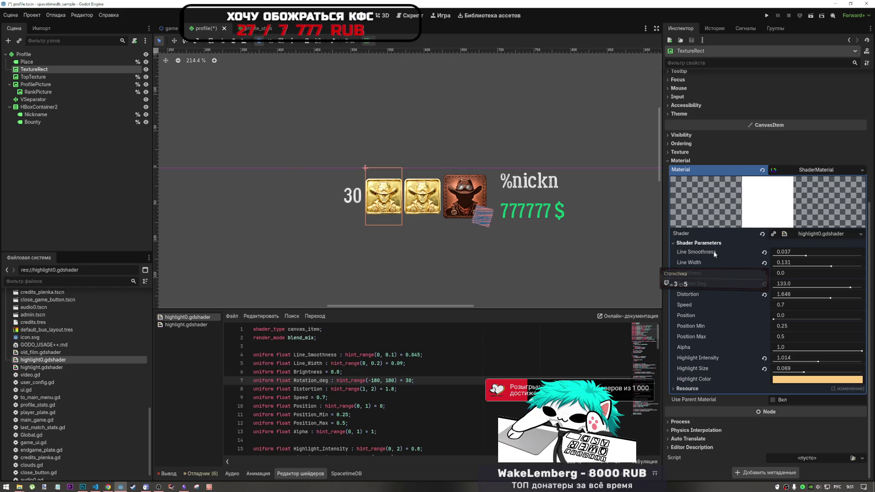
click(39, 78)
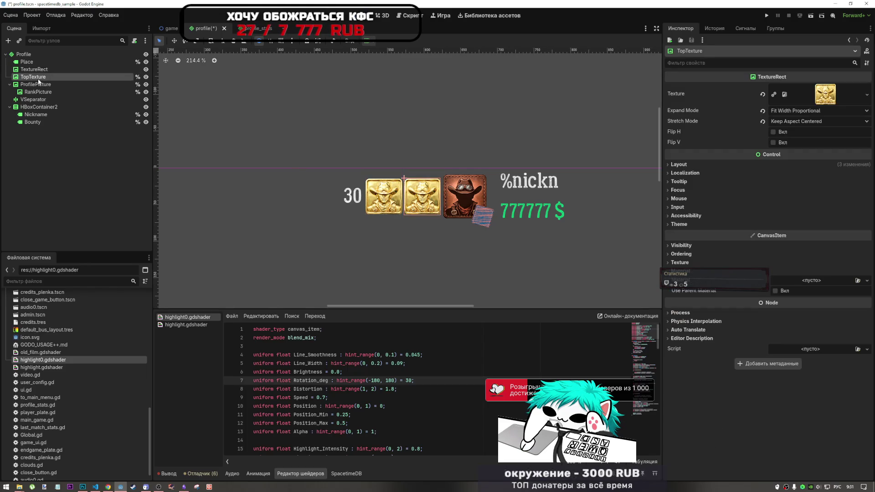
key(Delete)
key(Return)
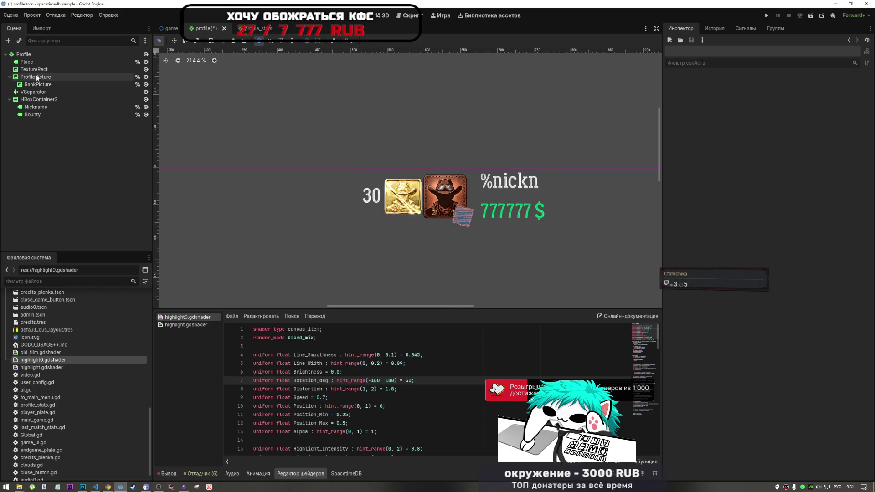
Rename the remaining TextureRect to TopTexture and save the profile scene
click(45, 70)
click(46, 71)
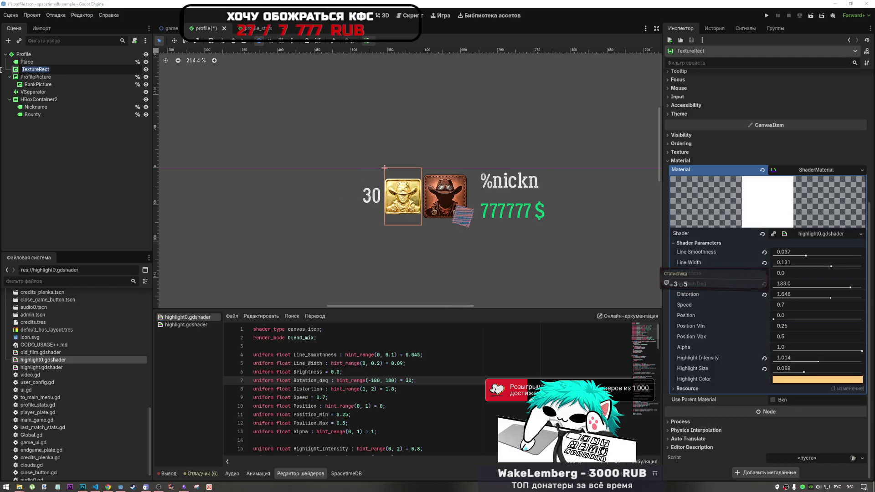
text(Ещ)
key(BackSpace)
key(BackSpace)
key(alt+shift)
text(Te)
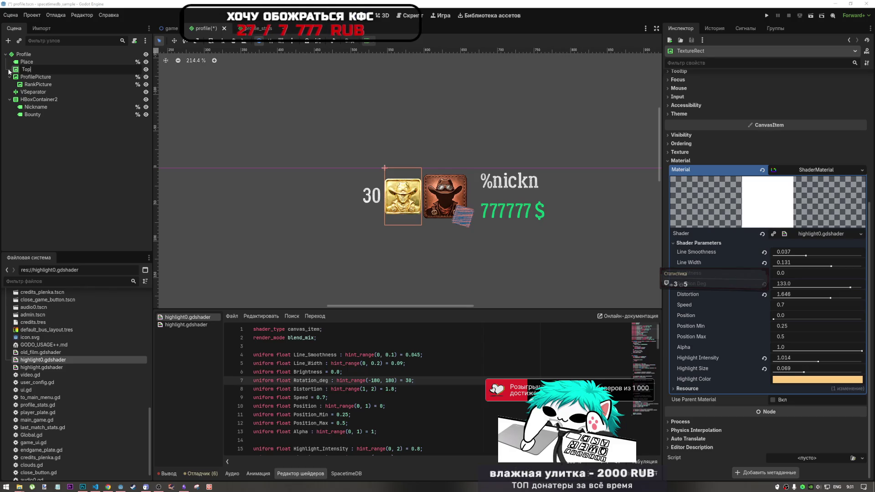
text(xture)
key(Return)
key(ctrl+s)
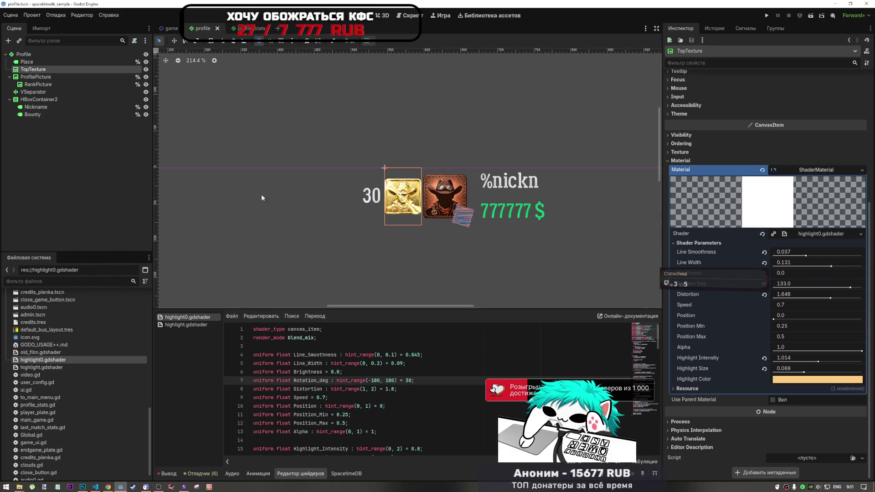
Compare the highlight.gdshader and highlight0.gdshader code in the shader editor
click(200, 325)
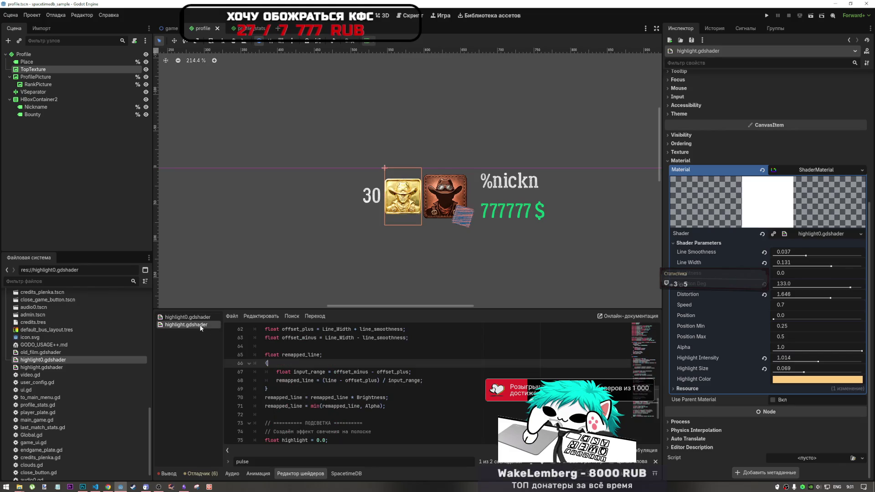
scroll(353, 385, down, 4)
scroll(353, 385, up, 16)
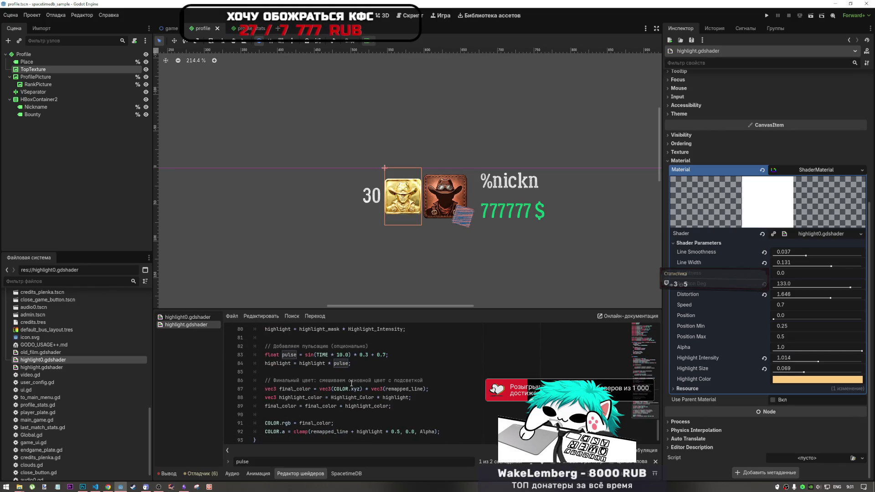
click(655, 461)
scroll(365, 387, down, 6)
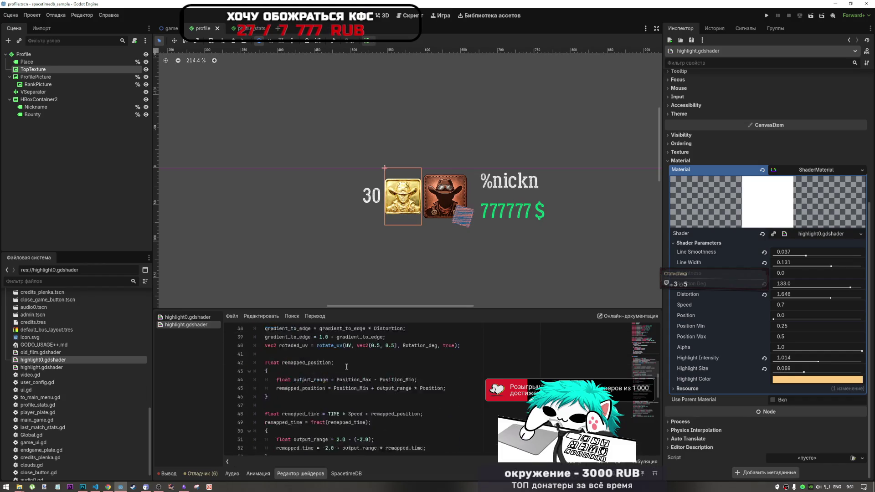
click(187, 317)
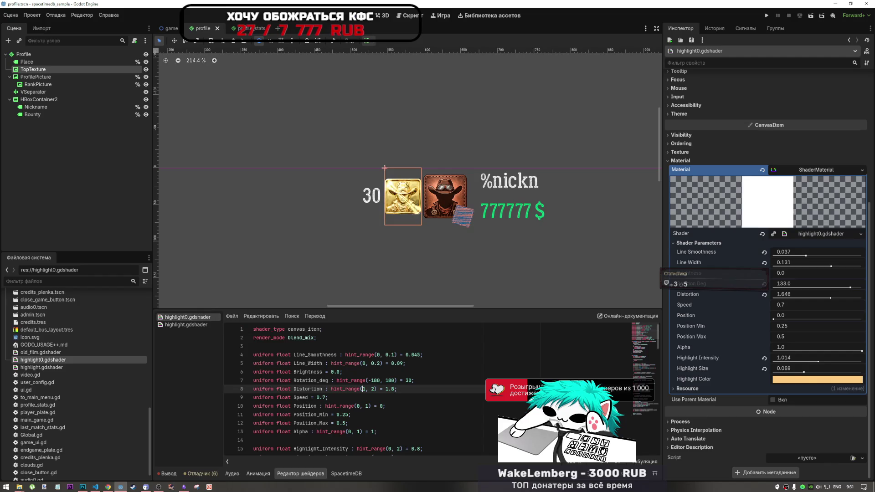
click(184, 324)
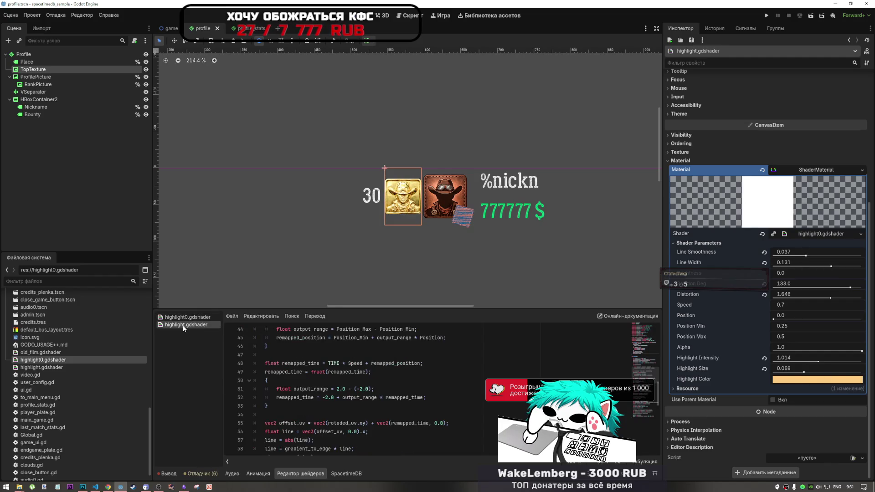
Close highlight.gdshader and delete it from the project, keeping highlight0.gdshader
right_click(182, 325)
click(187, 347)
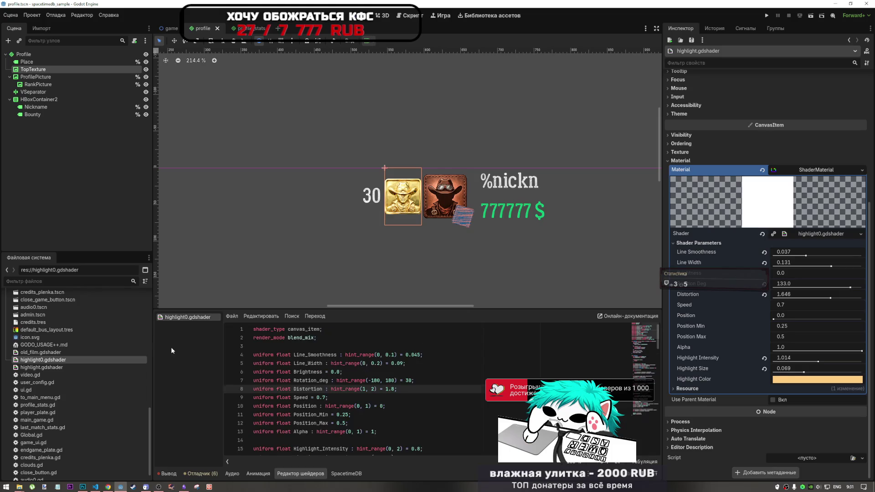
key(Delete)
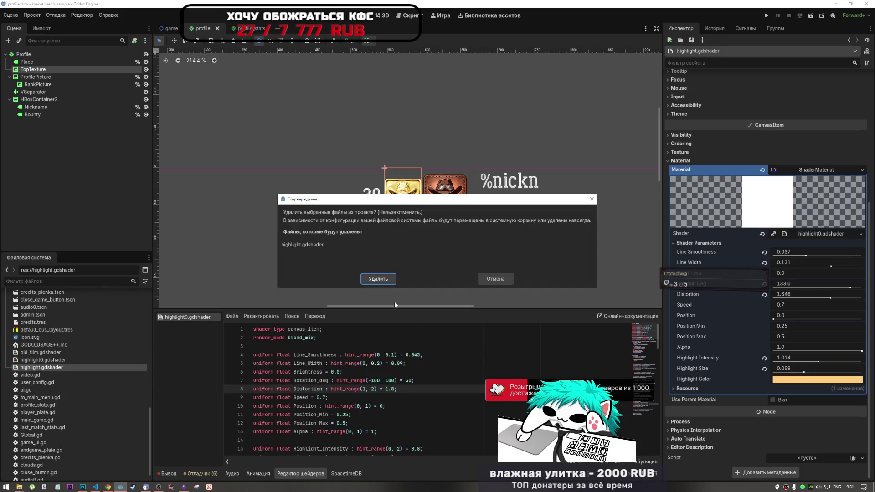
click(379, 279)
click(69, 360)
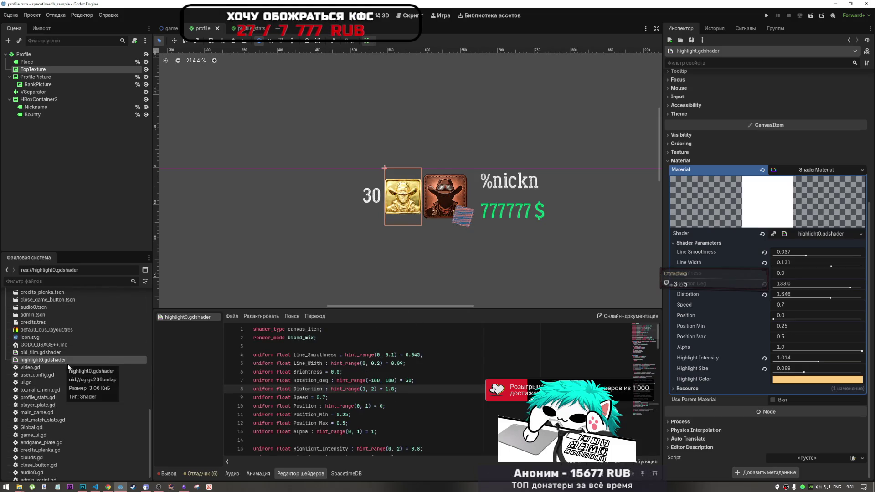
Check the ProfilePicture, RankPicture and gold TopTexture nodes, then minimize Godot to the desktop
scroll(368, 233, down, 4)
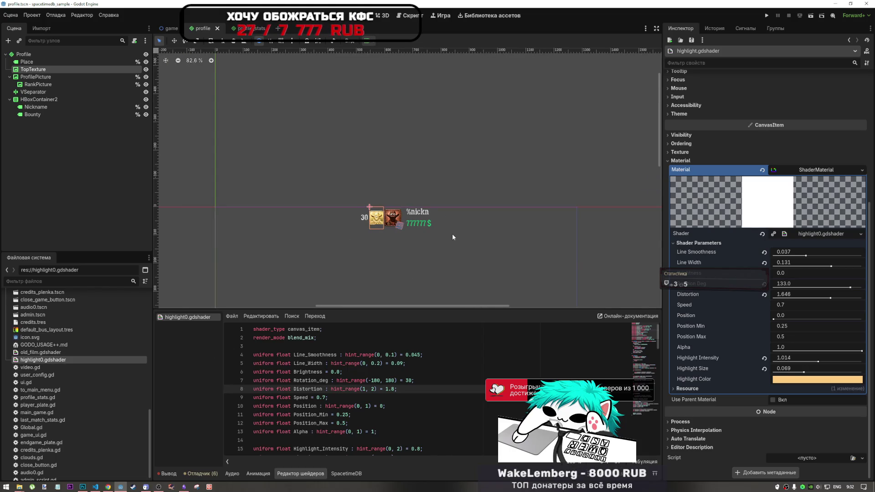
scroll(447, 232, up, 2)
scroll(380, 203, up, 2)
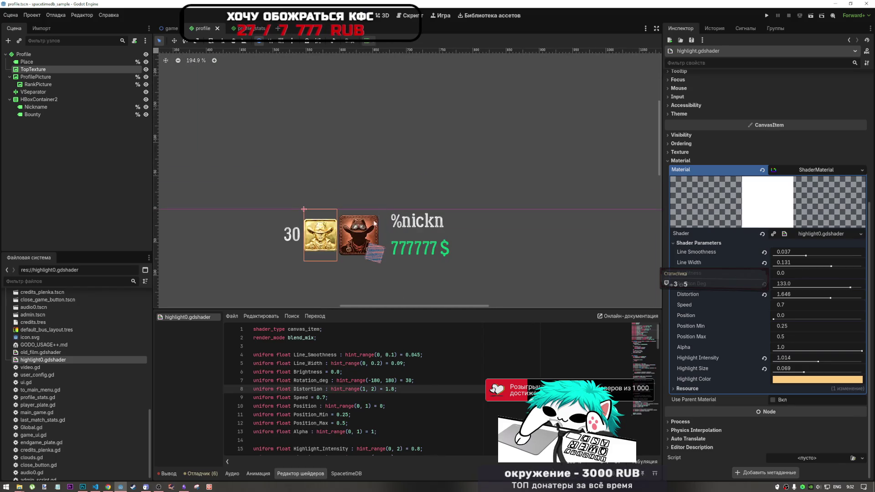
click(357, 242)
click(375, 253)
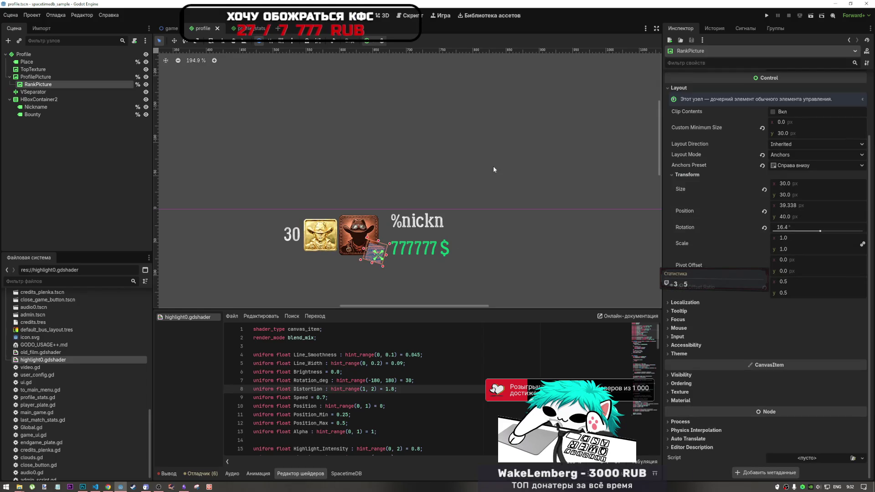
scroll(493, 166, down, 2)
scroll(422, 185, down, 1)
scroll(504, 190, up, 3)
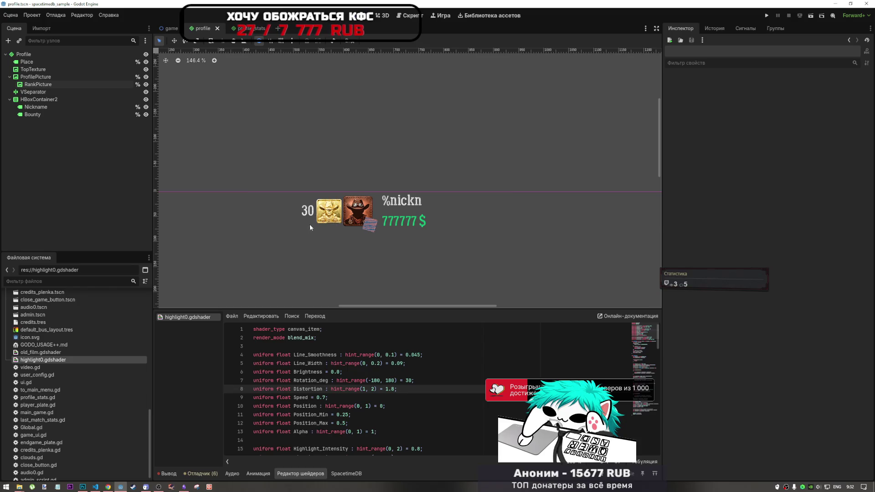
click(325, 221)
scroll(811, 318, down, 5)
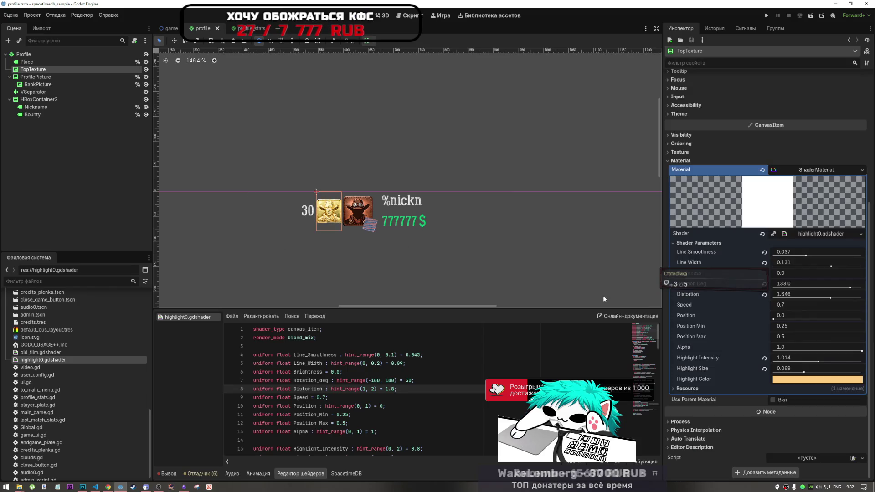
click(100, 366)
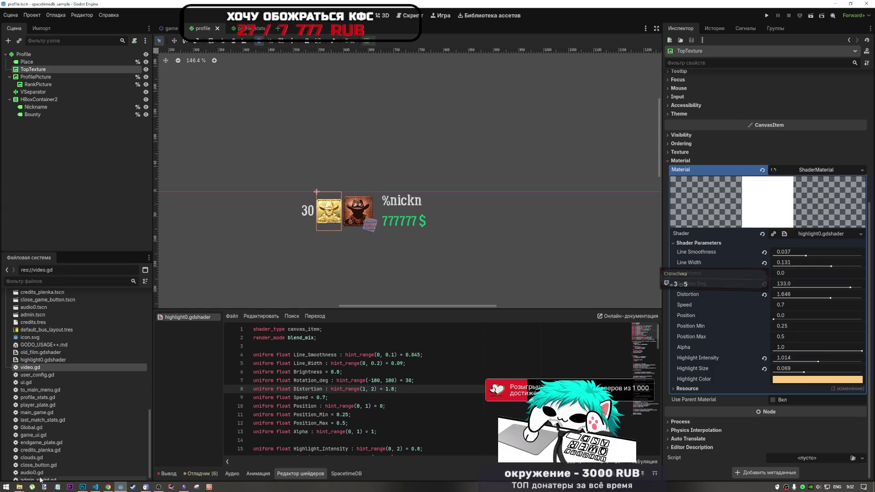
key(alt+Tab)
key(super+d)
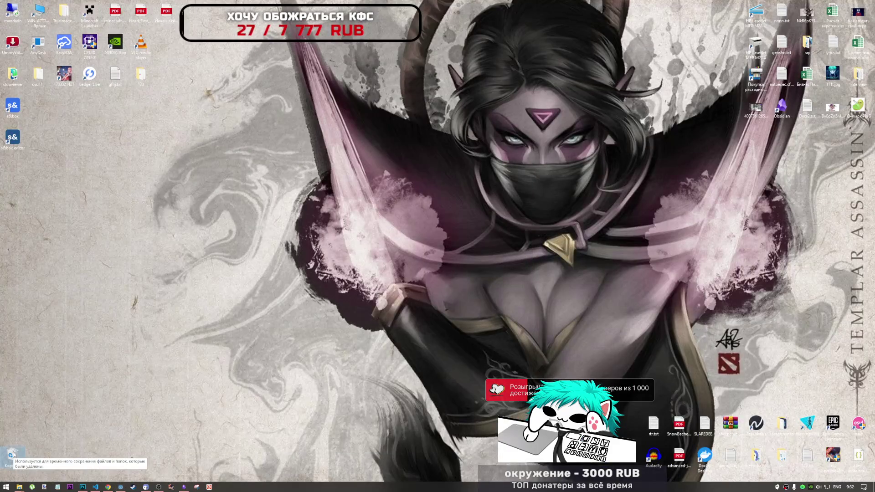
Restore highlight.gdshader from the Recycle Bin and return to the Godot editor
right_click(12, 454)
click(3, 413)
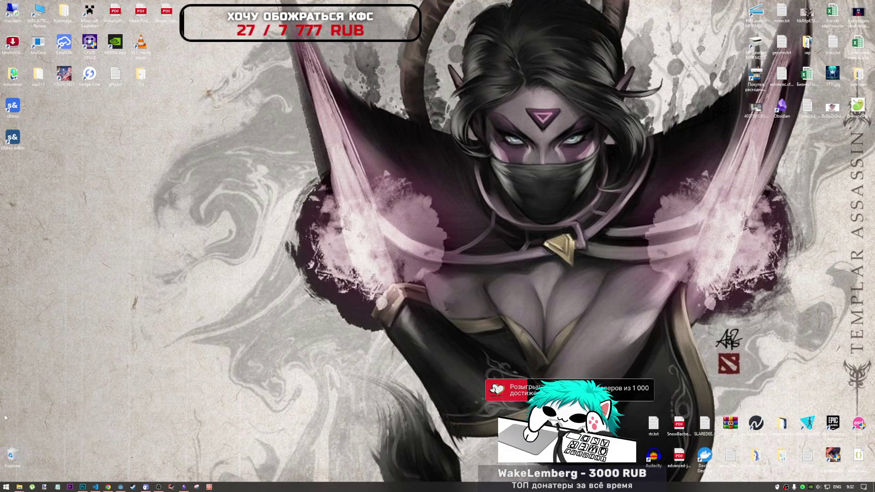
double_click(12, 456)
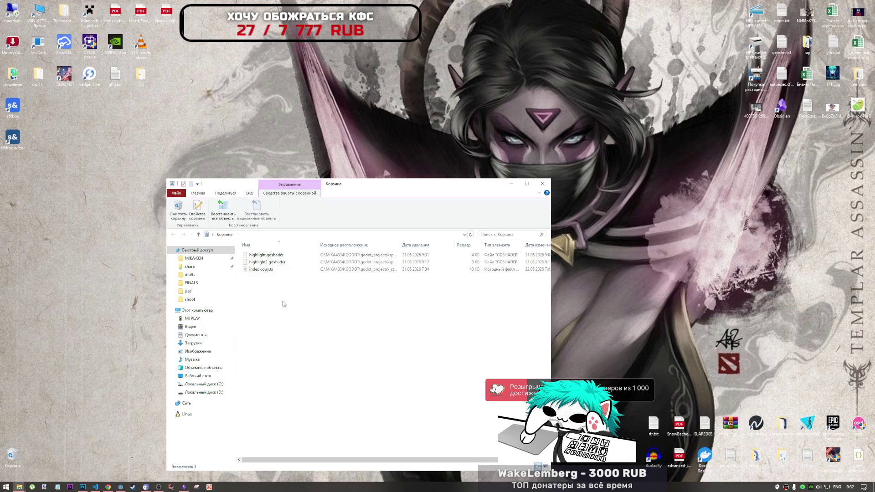
click(269, 262)
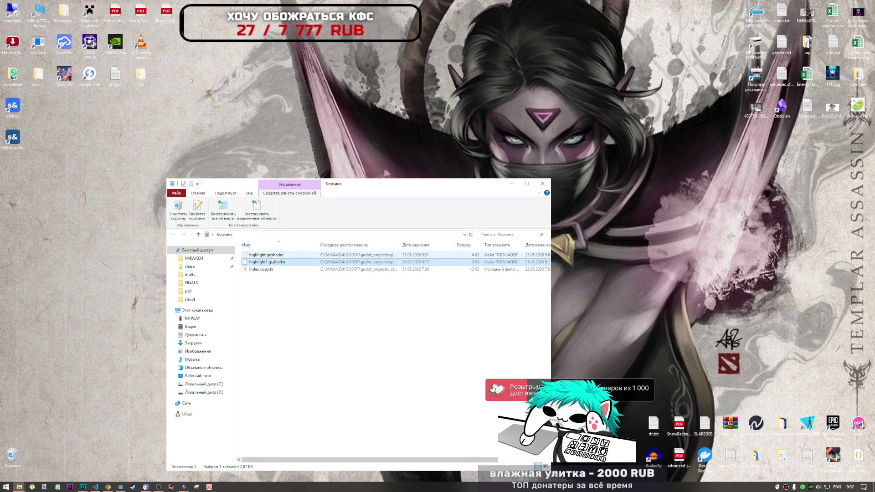
right_click(272, 258)
click(288, 266)
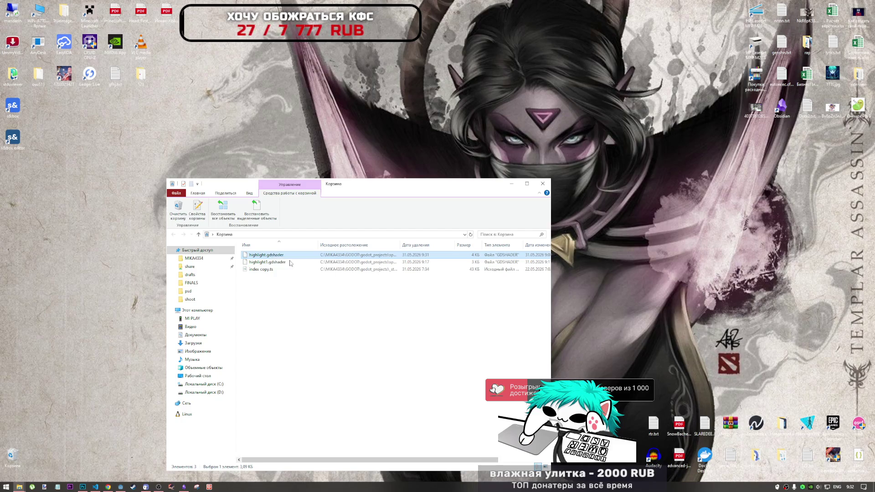
click(543, 184)
click(121, 486)
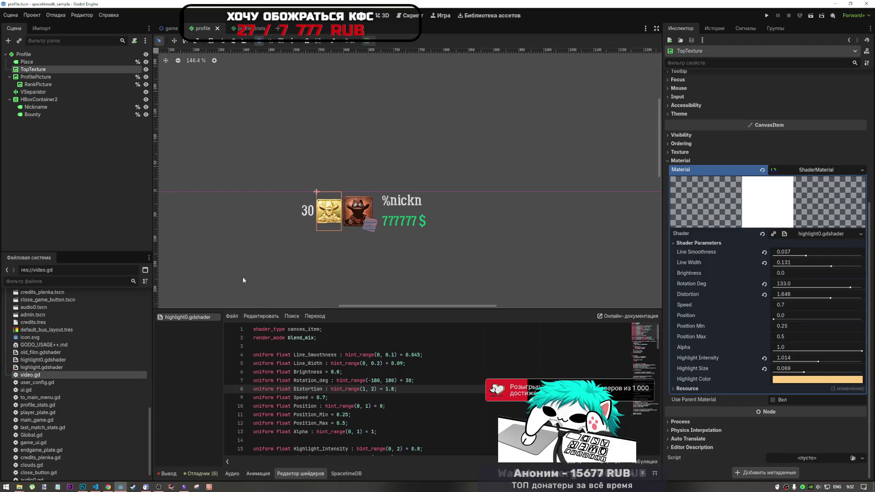
Copy all of the highlight0.gdshader code and switch to DeepSeek in the browser
click(97, 487)
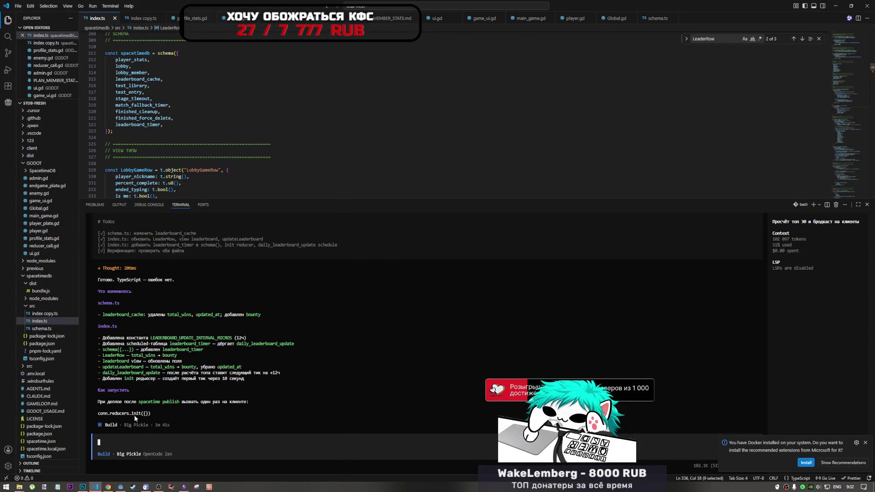
click(109, 487)
click(120, 486)
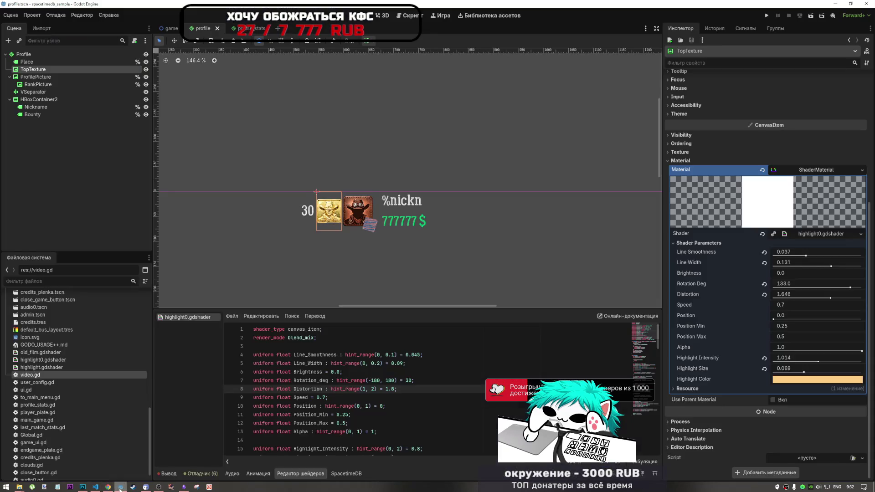
click(359, 363)
key(ctrl+a)
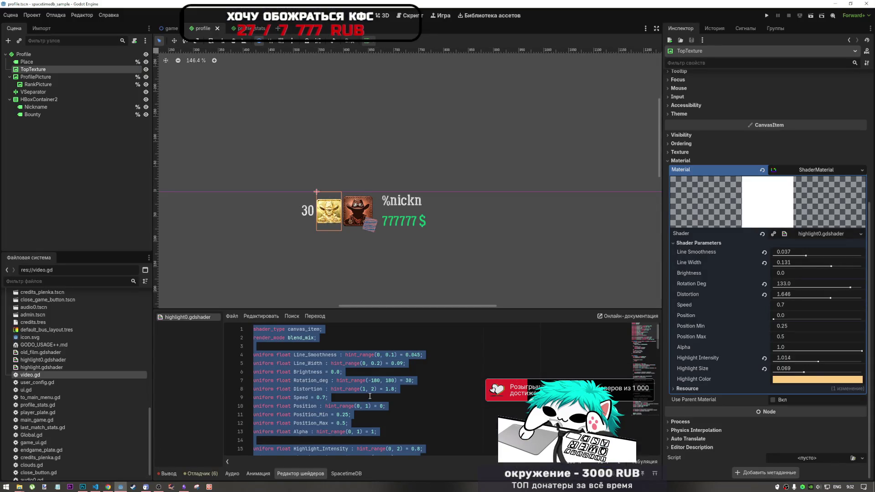
key(alt+Tab)
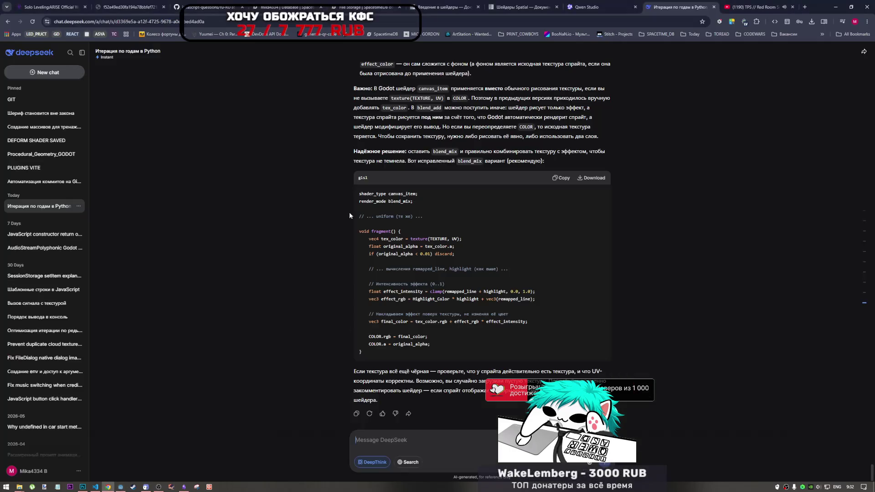
Send DeepSeek the note 'вот работает но за основу хотелось бы брать цвета из' with the pasted shader code
key(alt+shift)
text(вот )
text(работает но за основу хотело)
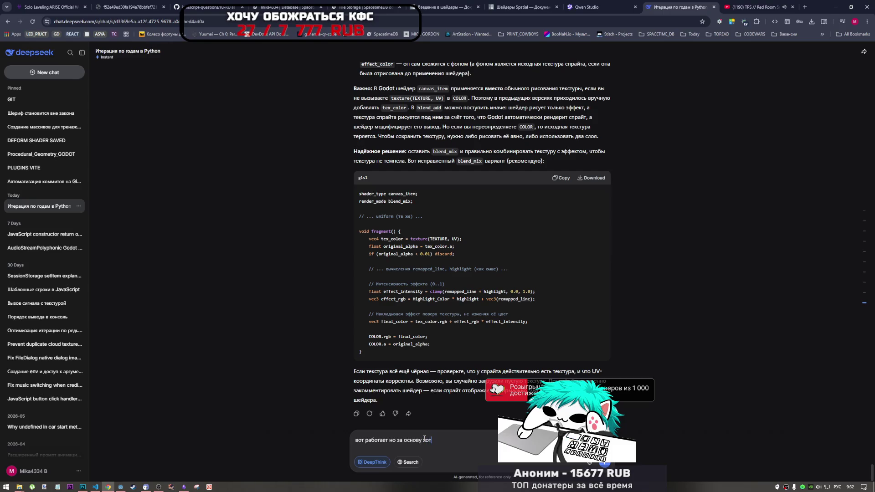
text(сь бы брать )
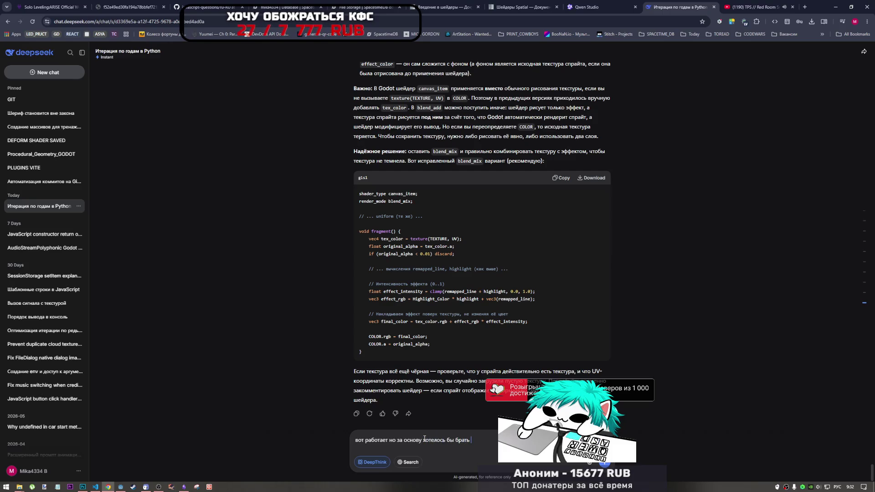
text(цвета)
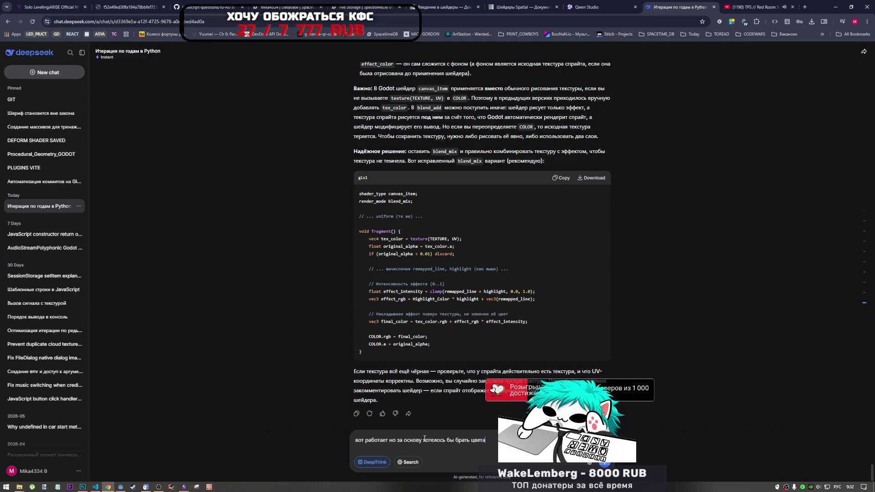
text( из а)
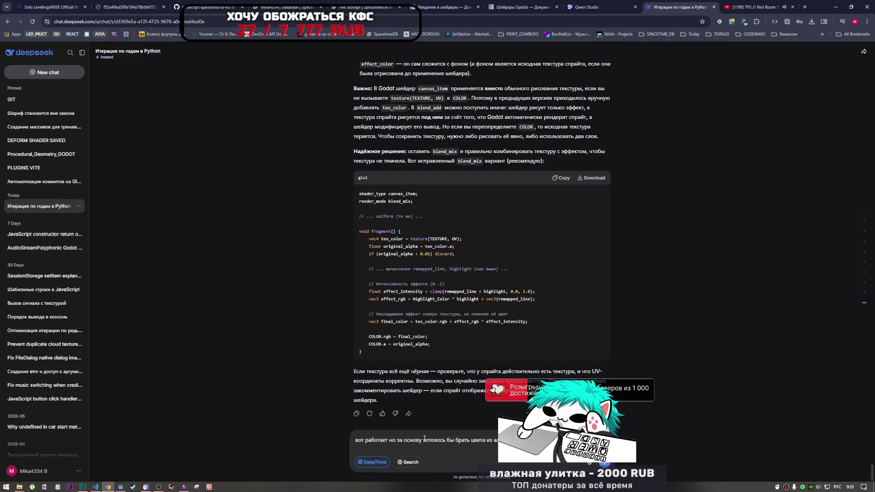
key(shift+Return)
key(shift+Return)
key(ctrl+v)
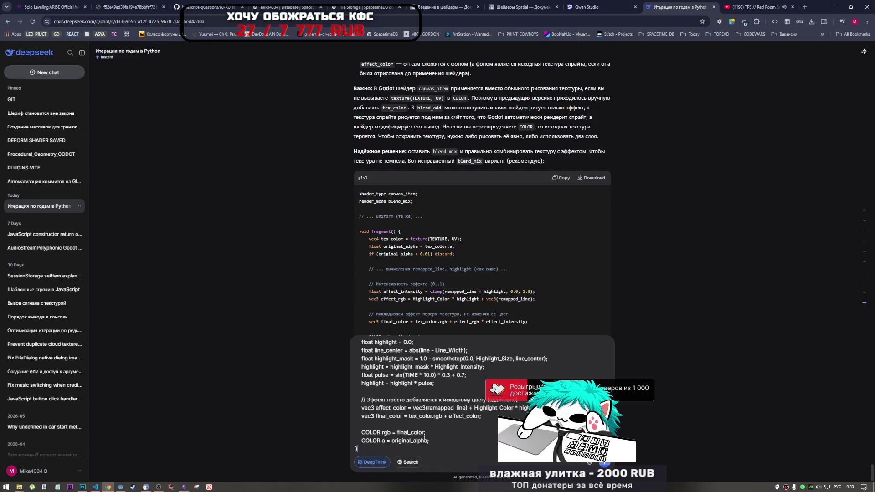
click(603, 463)
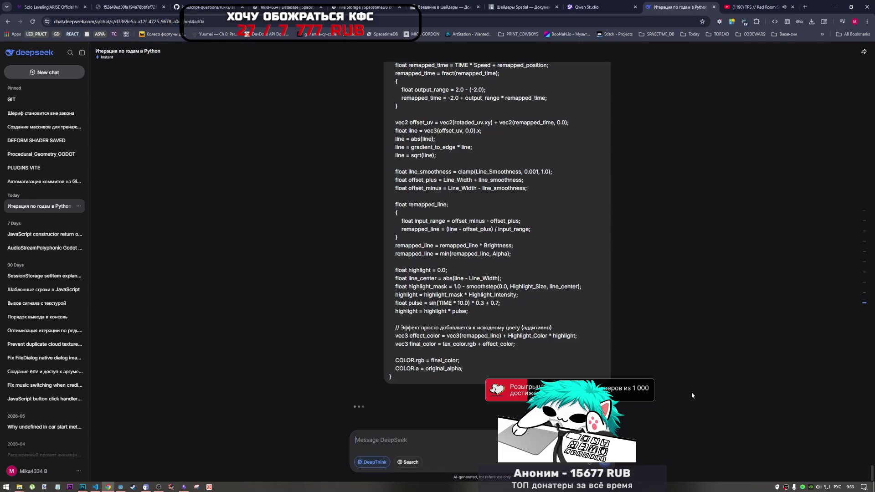
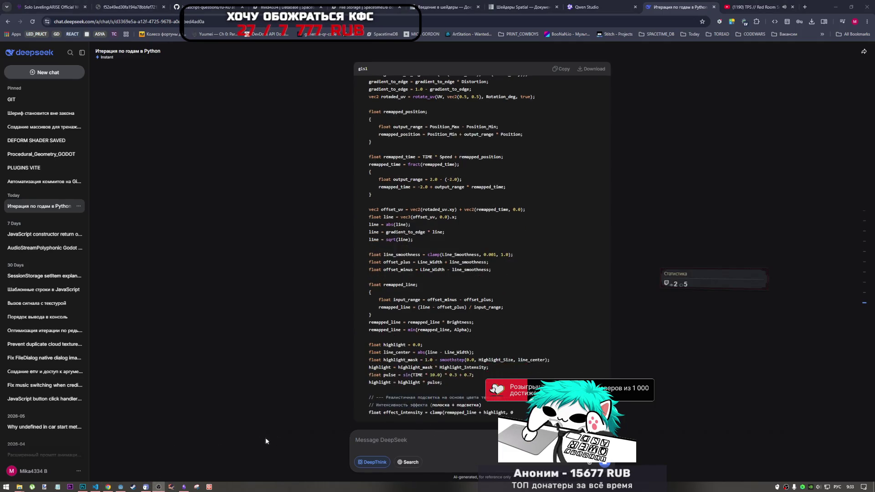
Scroll through DeepSeek's revised highlight shader, which multiplies the texture colours instead of adding white
click(489, 434)
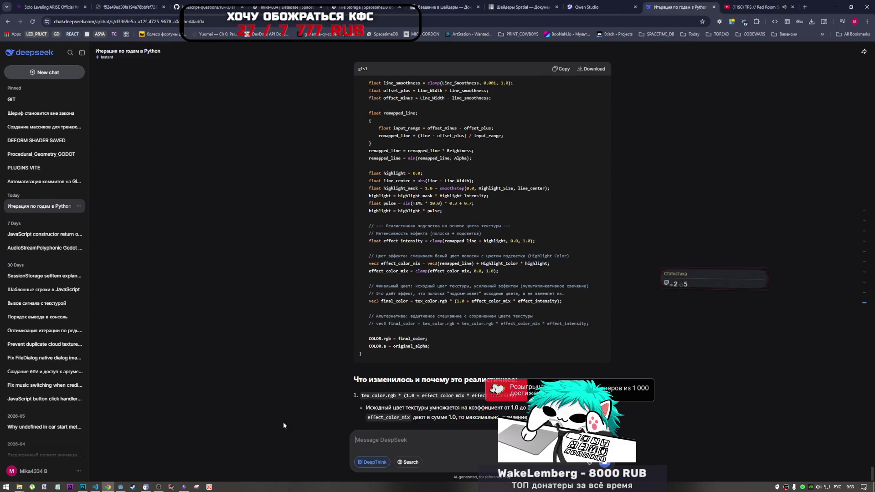
click(158, 487)
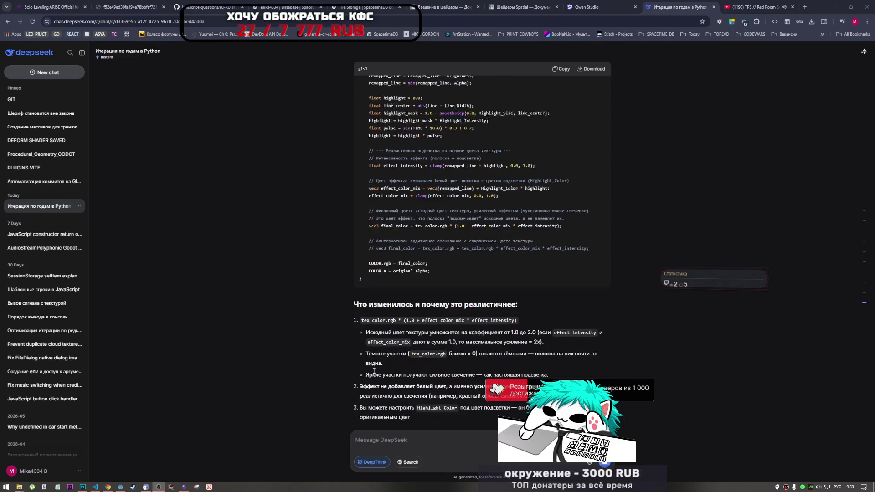
click(490, 438)
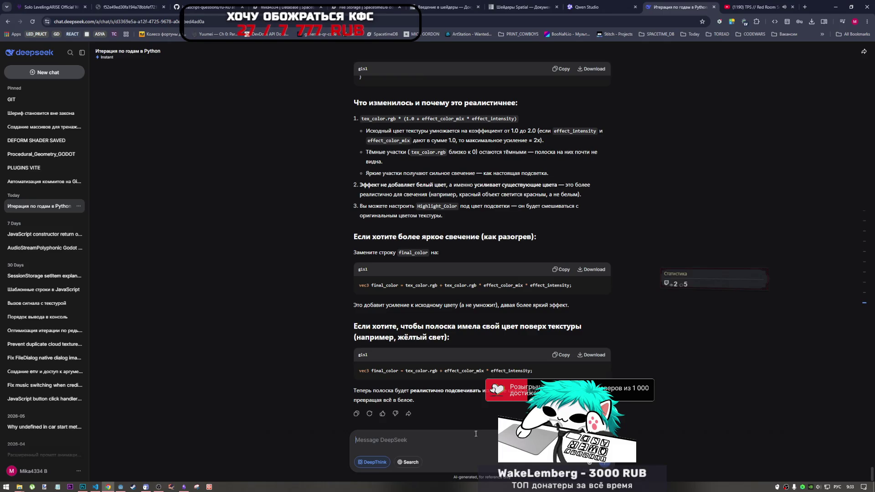
scroll(472, 373, up, 10)
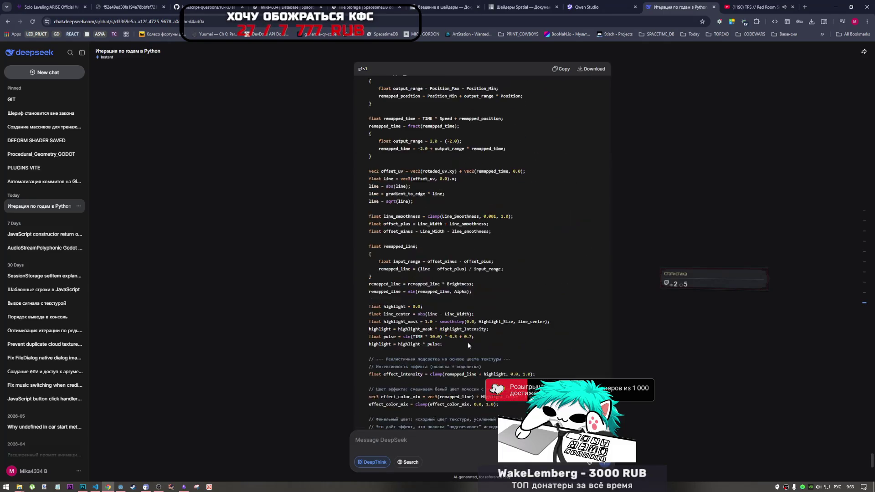
scroll(470, 337, down, 5)
scroll(472, 324, up, 6)
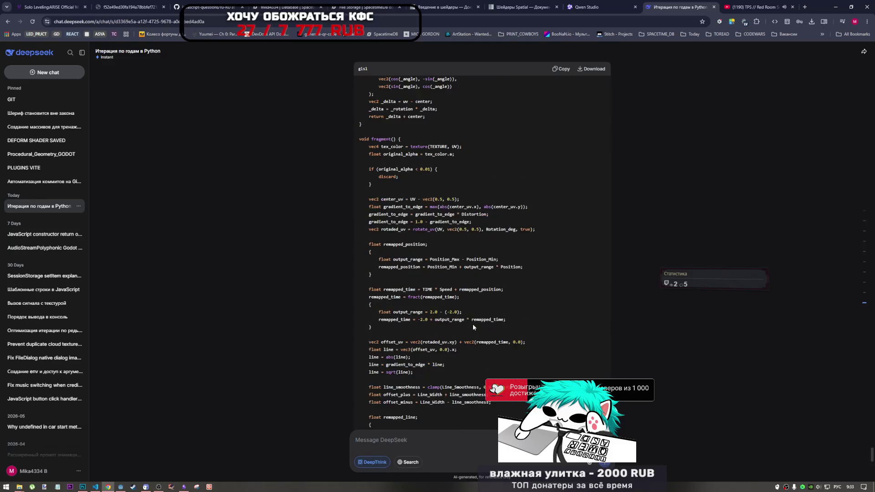
scroll(572, 145, up, 3)
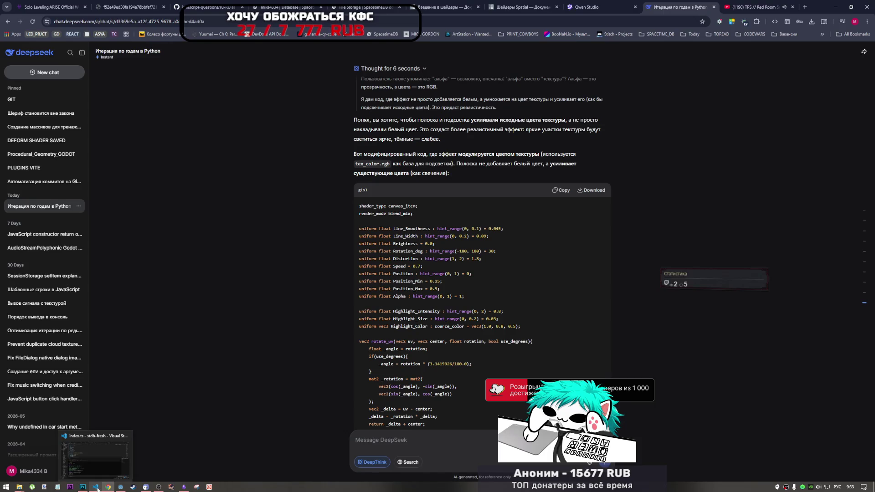
Switch back to the Godot profile scene
mouse_move(121, 489)
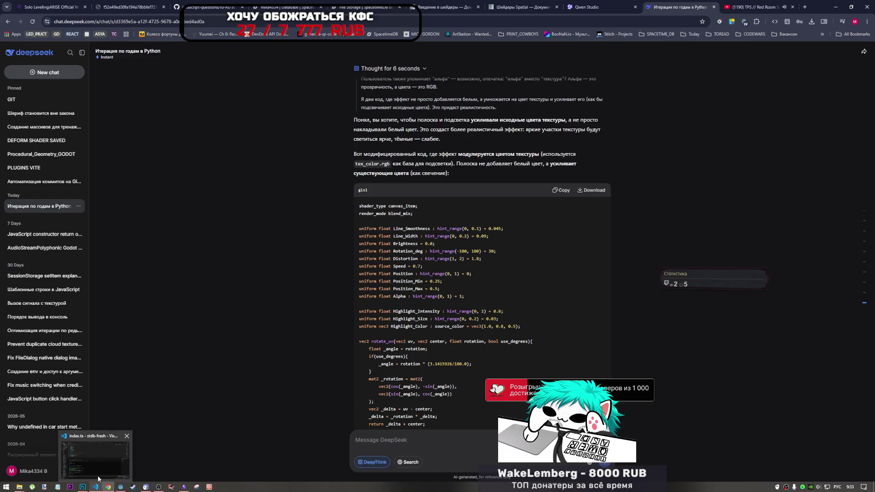
mouse_move(84, 489)
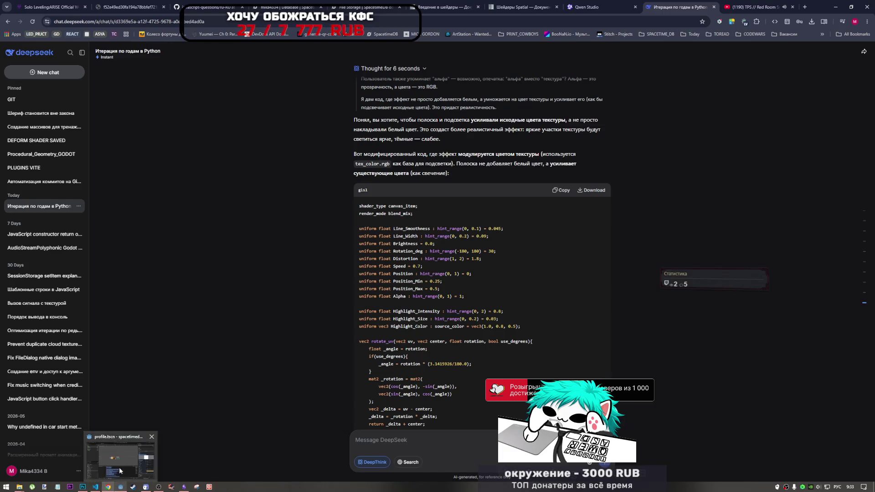
click(120, 487)
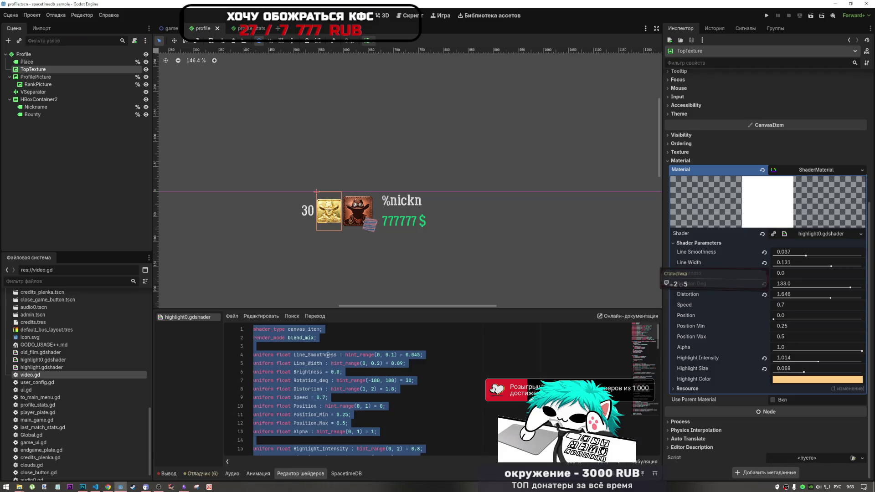
Open highlight.gdshader and duplicate the TopTexture rank icon as TopTexture2
double_click(57, 367)
click(295, 340)
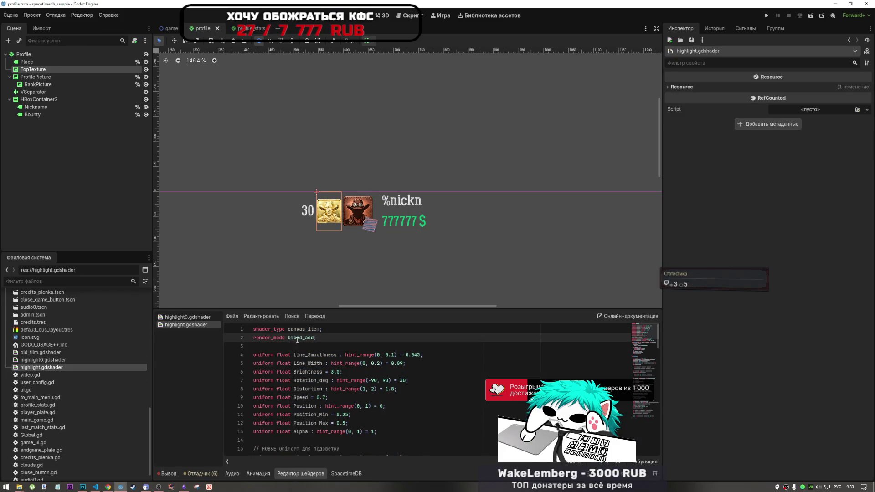
click(29, 70)
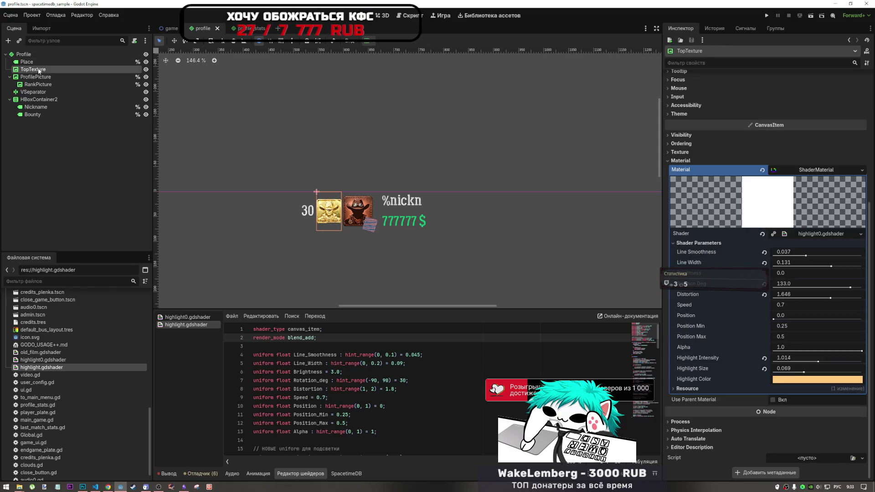
key(ctrl+d)
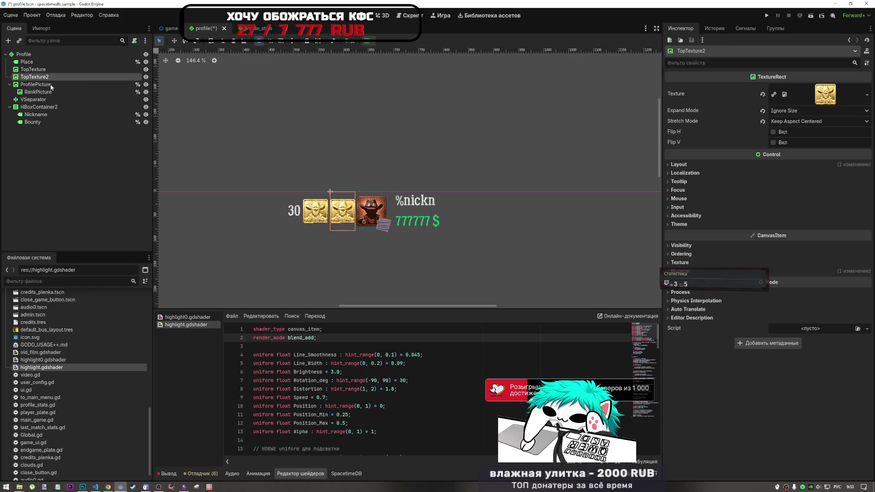
Replace highlight.gdshader's code with the revised multiplicative version and save it
click(242, 337)
key(ctrl+a)
key(ctrl+End)
key(ctrl+s)
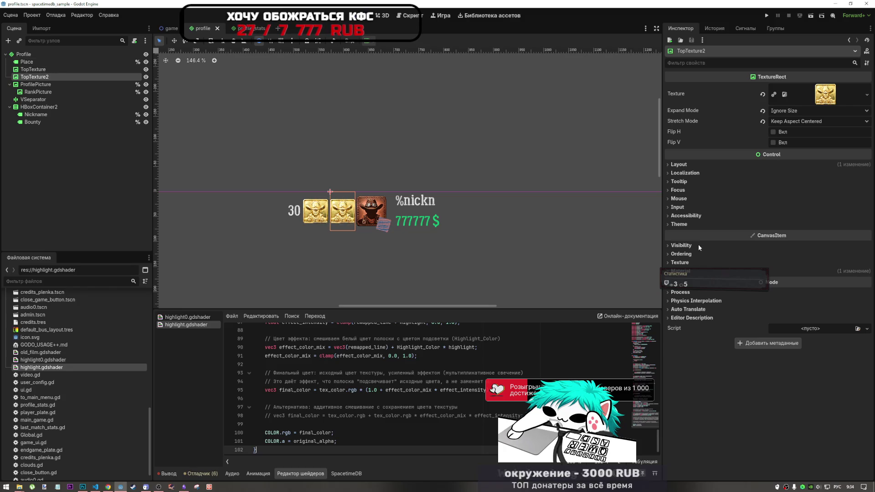
click(690, 271)
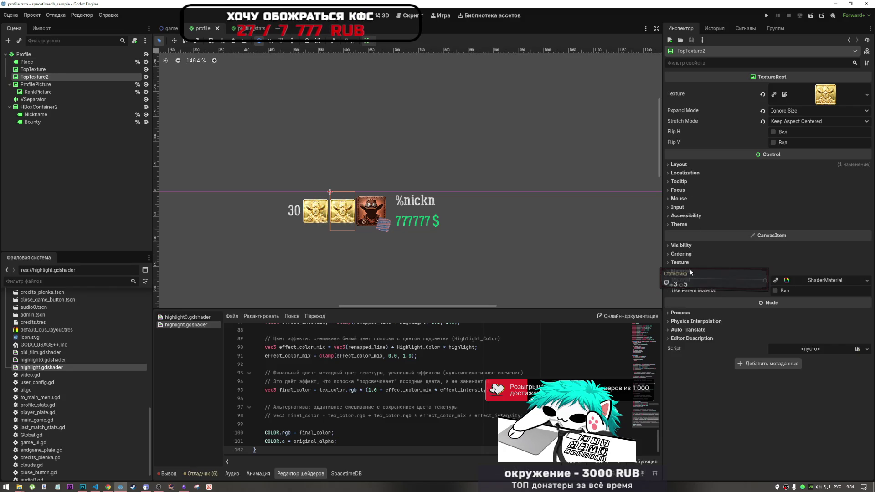
Assign highlight.gdshader to TopTexture2's ShaderMaterial in place of highlight0.gdshader
click(825, 280)
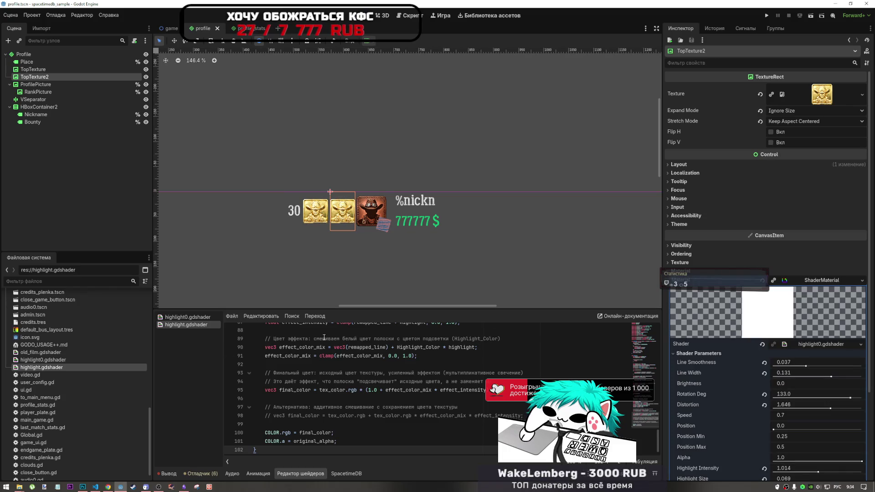
drag(50, 370, 820, 348)
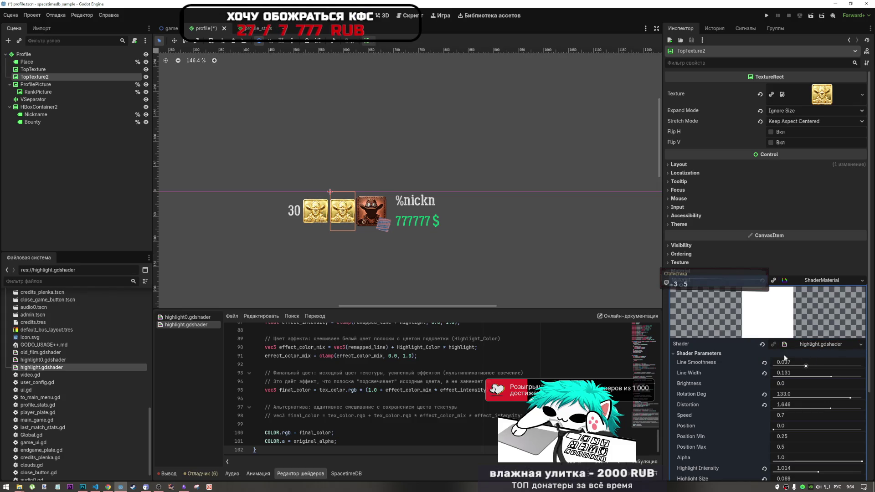
scroll(346, 219, up, 10)
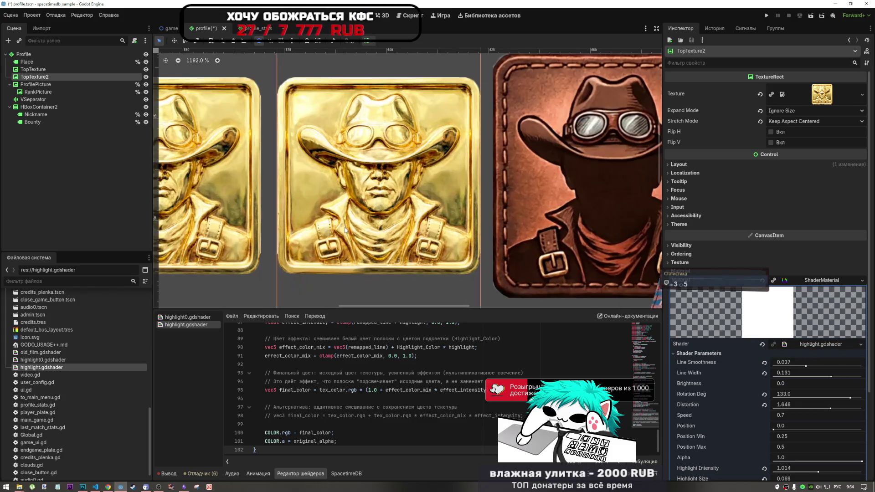
scroll(356, 243, down, 4)
scroll(760, 360, down, 3)
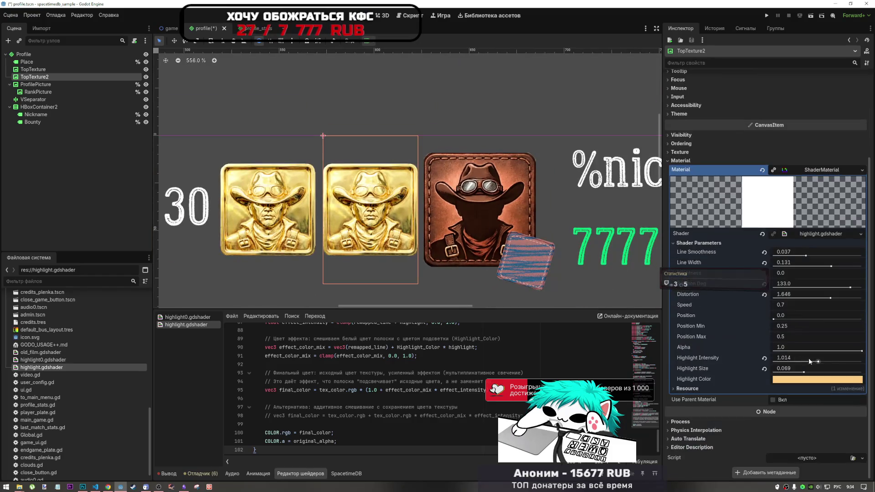
click(807, 379)
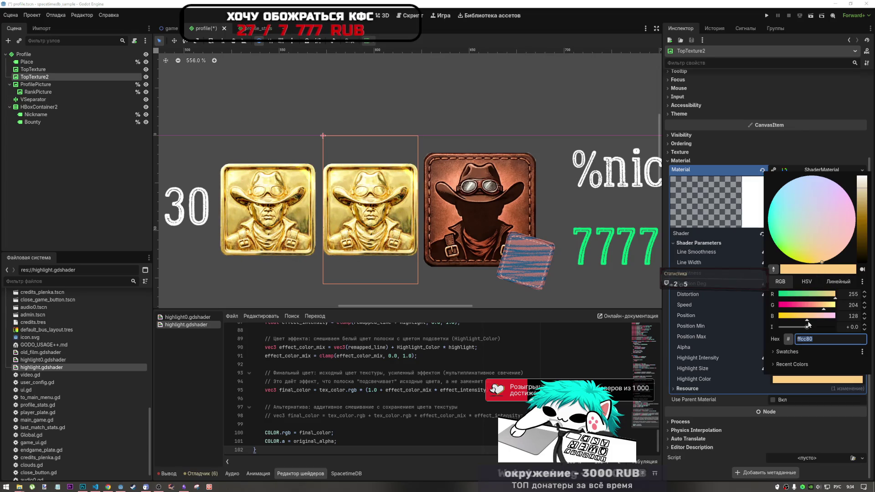
Try the RGB sliders, then set TopTexture2's Highlight Color hex to ffffff
mouse_move(816, 295)
mouse_down()
mouse_move(760, 300)
mouse_move(801, 322)
mouse_move(730, 335)
mouse_up()
drag(786, 305, 826, 310)
click(836, 305)
key(ctrl+a)
text(ffffff)
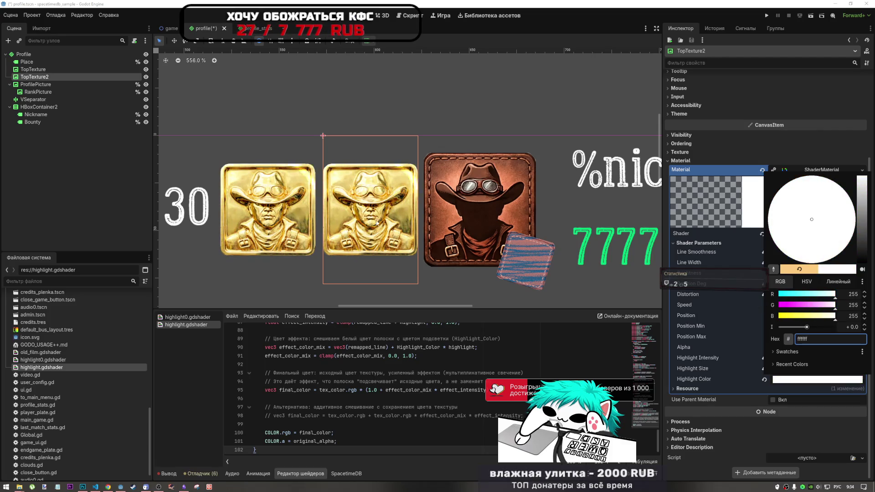
scroll(384, 180, up, 3)
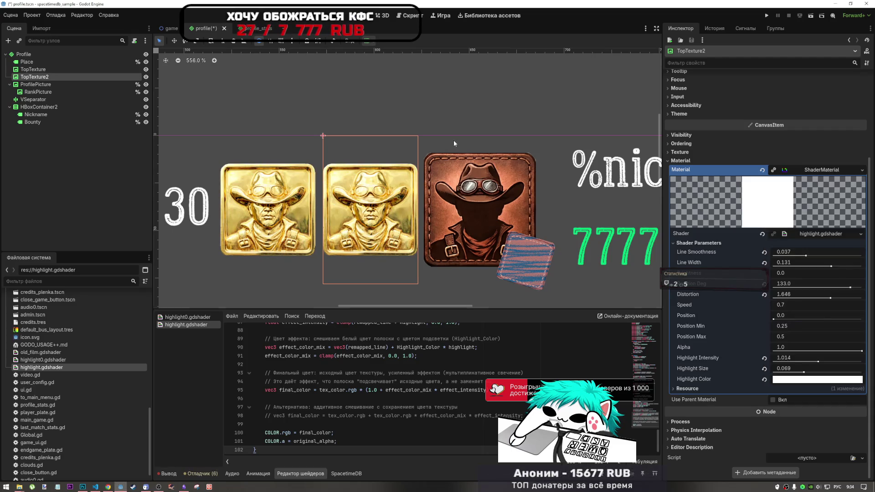
scroll(384, 179, up, 6)
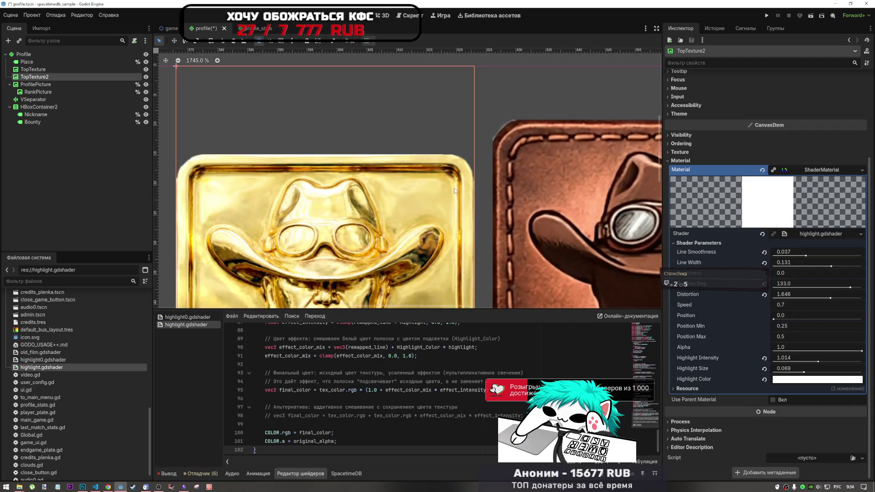
scroll(456, 191, down, 8)
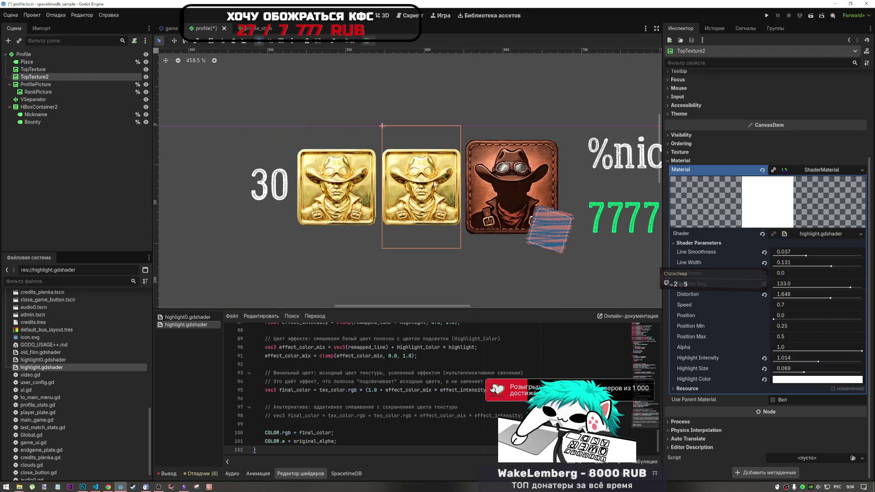
click(714, 29)
click(685, 30)
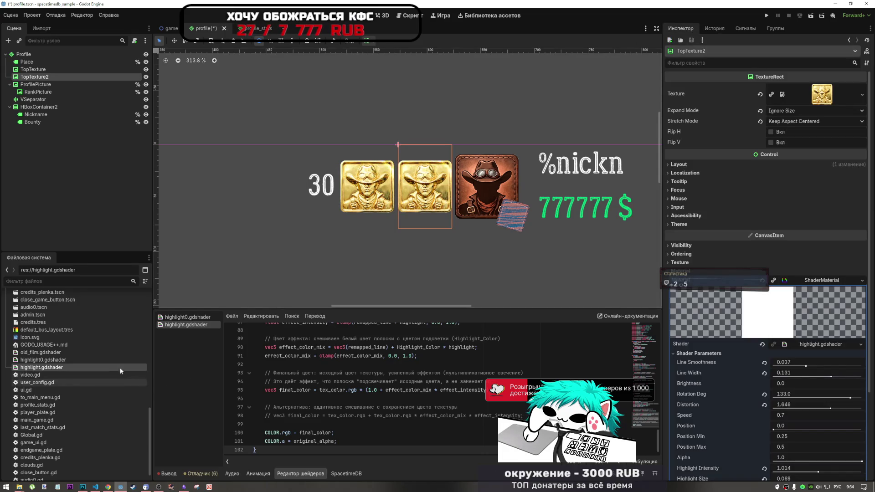
Drag top2.png, then top3.png, onto TopTexture2's Texture slot, ending with the bronze badge
scroll(100, 381, up, 10)
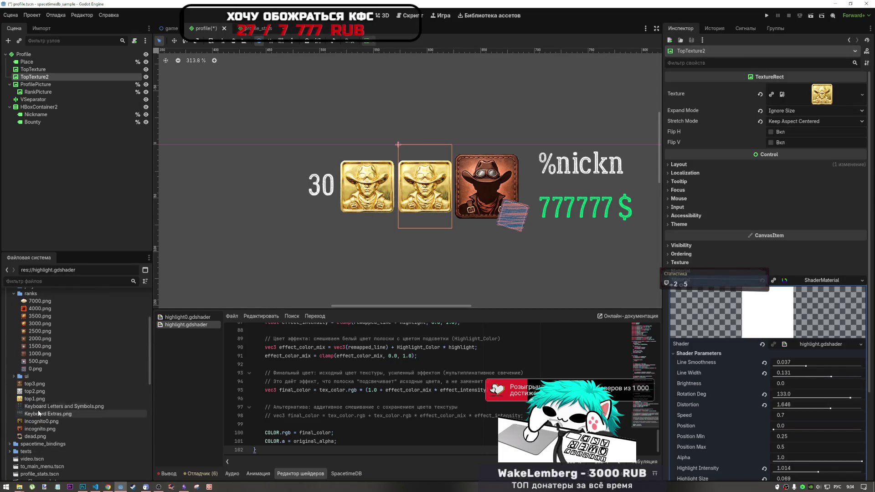
drag(35, 391, 774, 122)
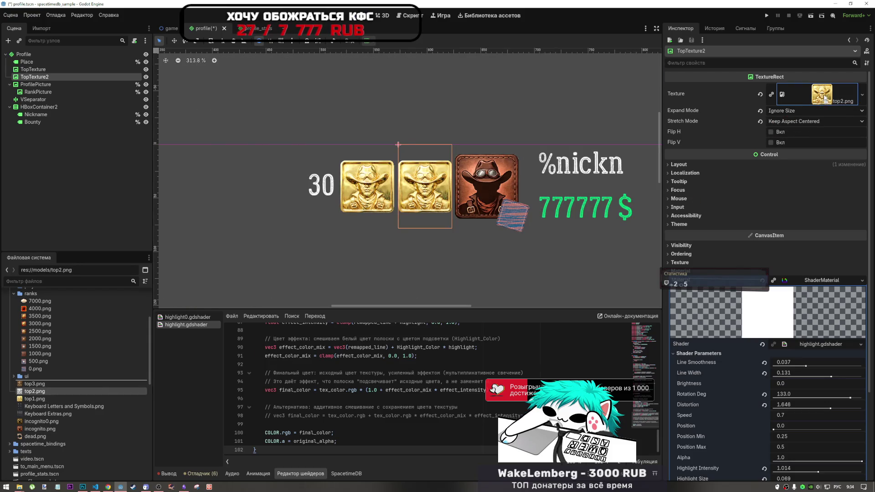
drag(824, 98, 824, 97)
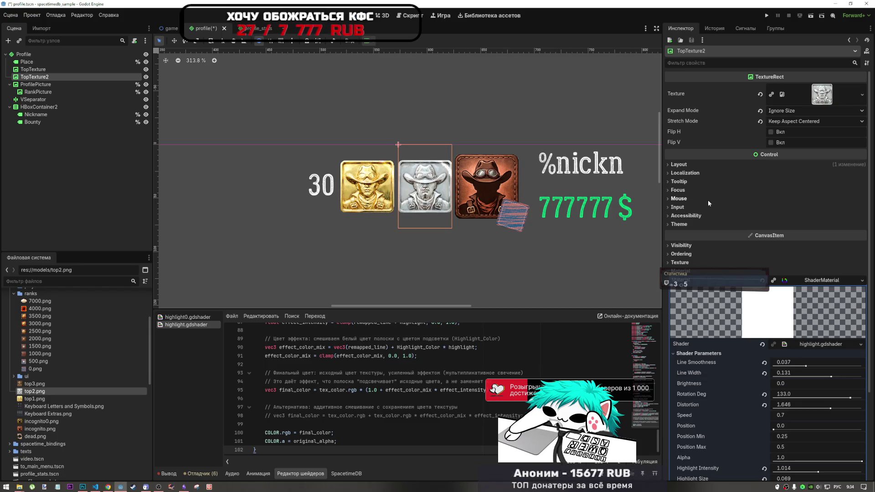
mouse_move(34, 383)
mouse_down()
mouse_move(831, 119)
mouse_move(826, 96)
mouse_up()
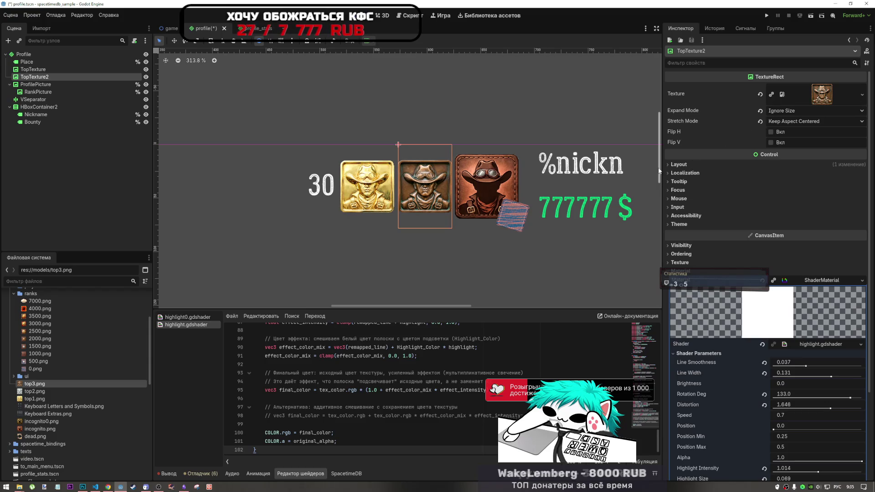
scroll(488, 119, down, 1)
scroll(483, 119, up, 1)
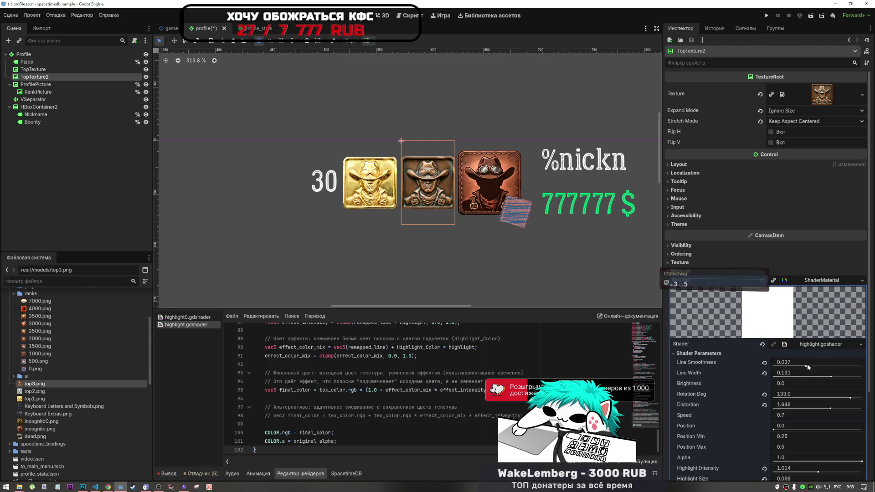
scroll(802, 380, down, 3)
drag(34, 399, 68, 423)
scroll(57, 413, down, 5)
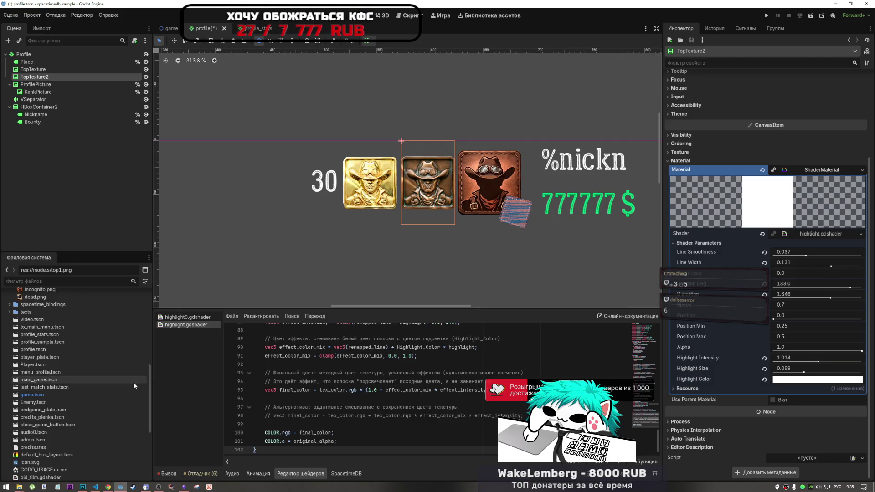
click(45, 388)
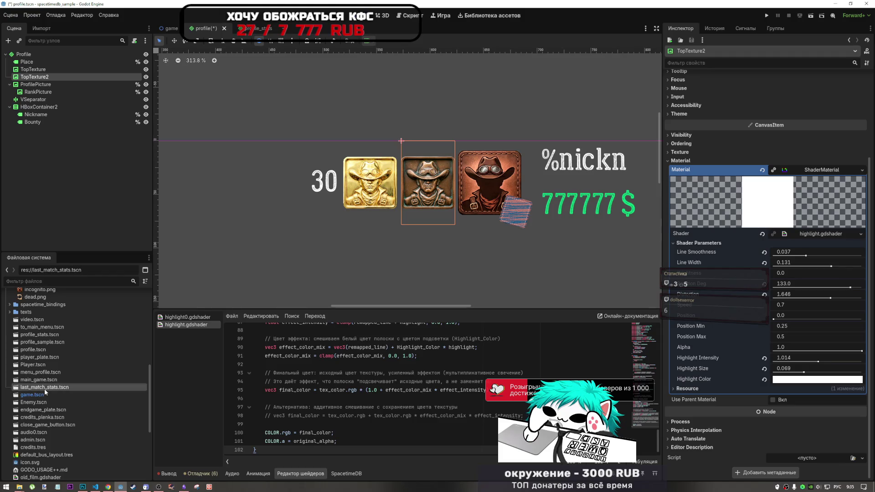
Drop highlight0.gdshader onto the Shader field of TopTexture2's ShaderMaterial
click(51, 319)
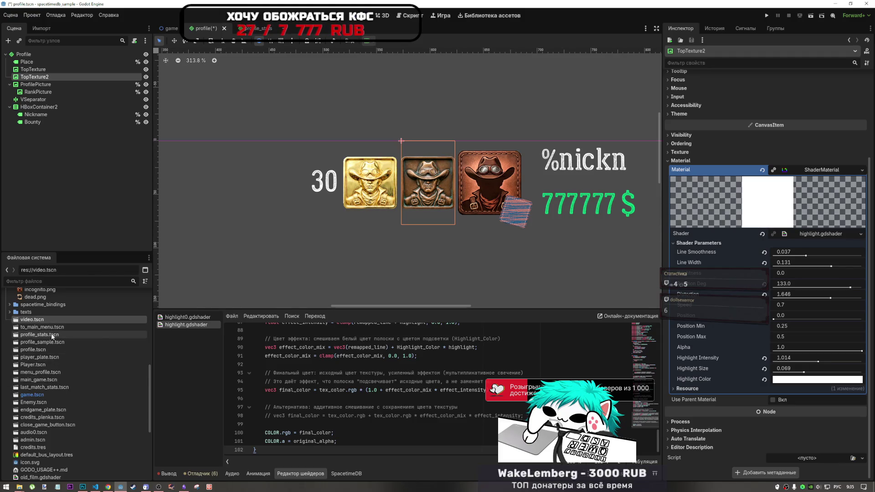
click(38, 386)
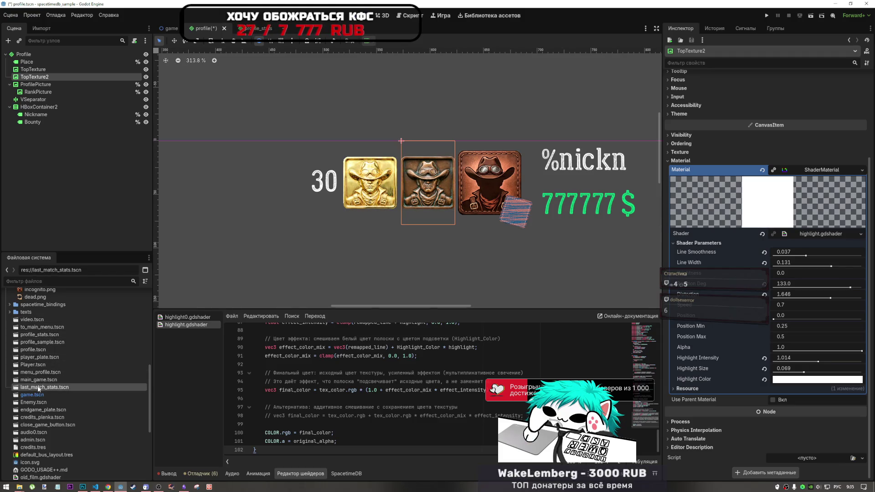
click(39, 321)
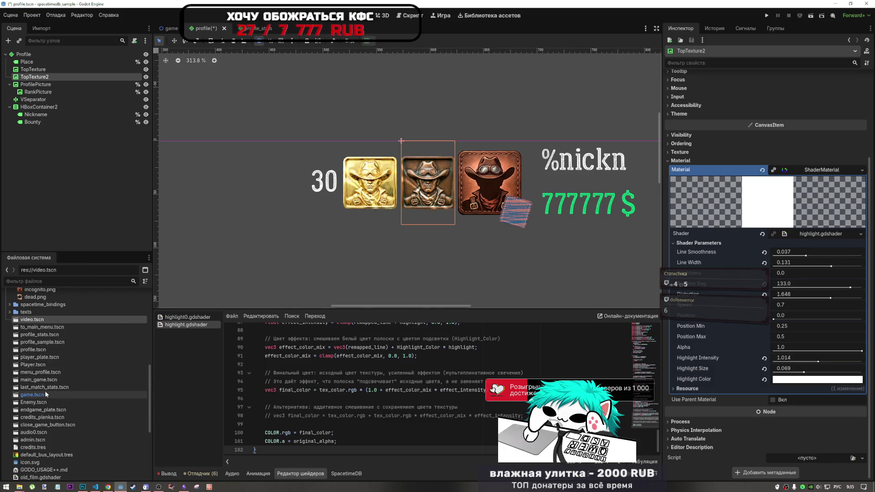
click(33, 386)
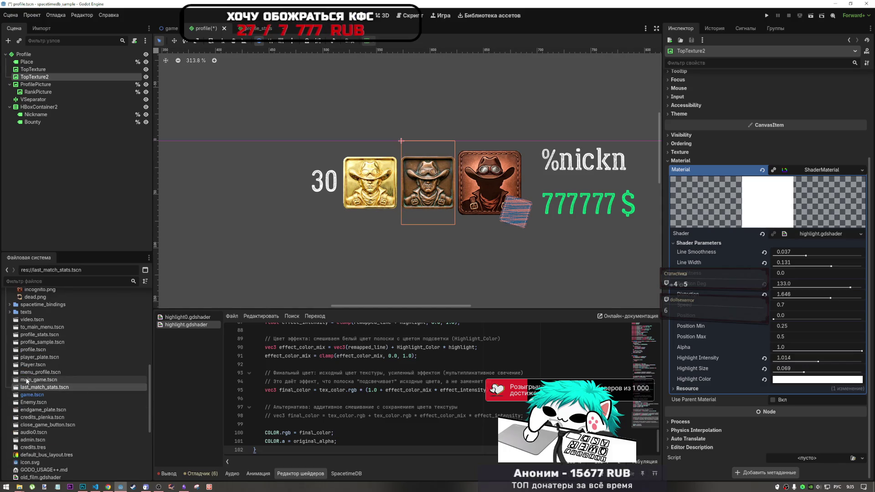
scroll(67, 397, down, 2)
scroll(66, 395, up, 10)
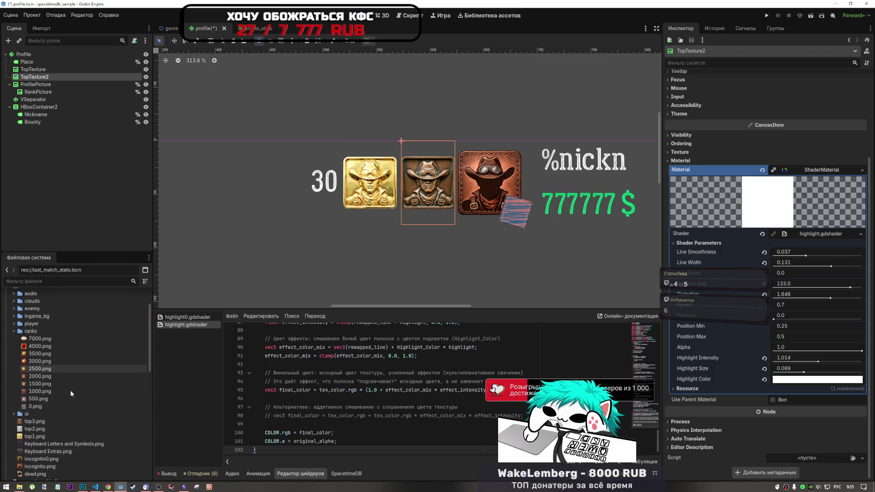
scroll(70, 390, down, 10)
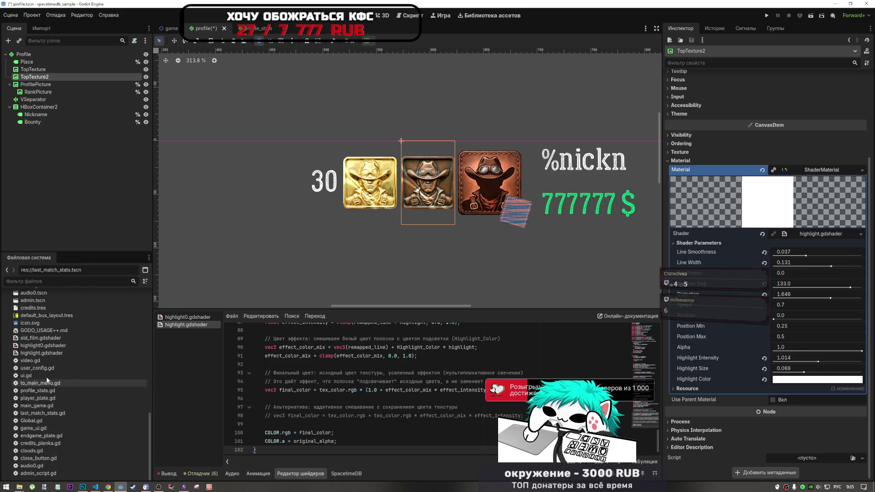
scroll(47, 410, up, 4)
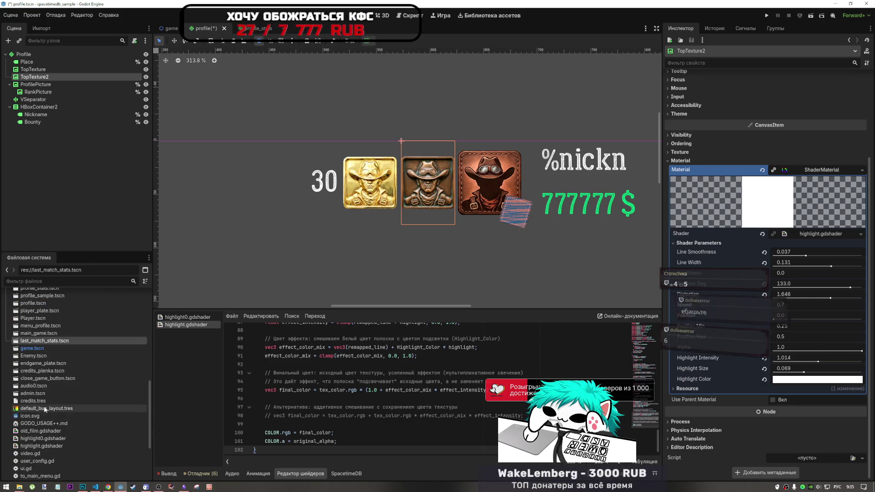
scroll(47, 409, down, 2)
drag(47, 416, 626, 300)
drag(829, 265, 809, 236)
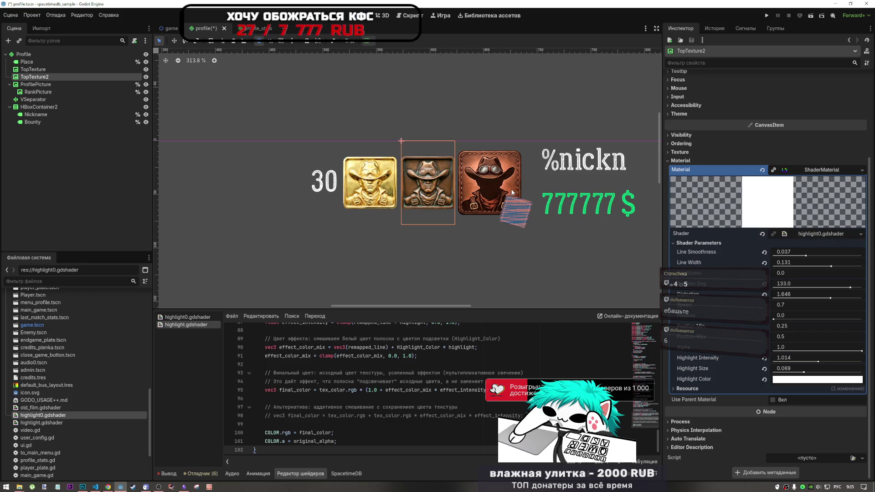
Drop highlight.gdshader back onto TopTexture2's Shader field and zoom the canvas to inspect it
scroll(410, 214, up, 10)
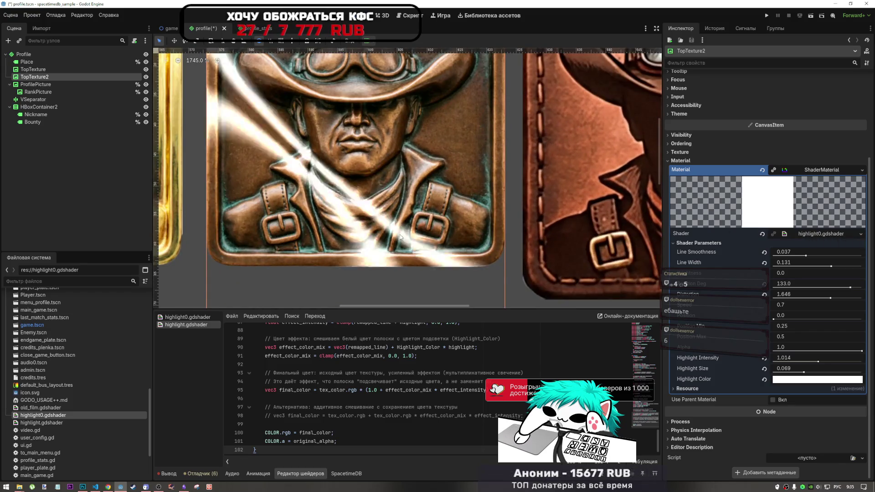
scroll(401, 236, down, 6)
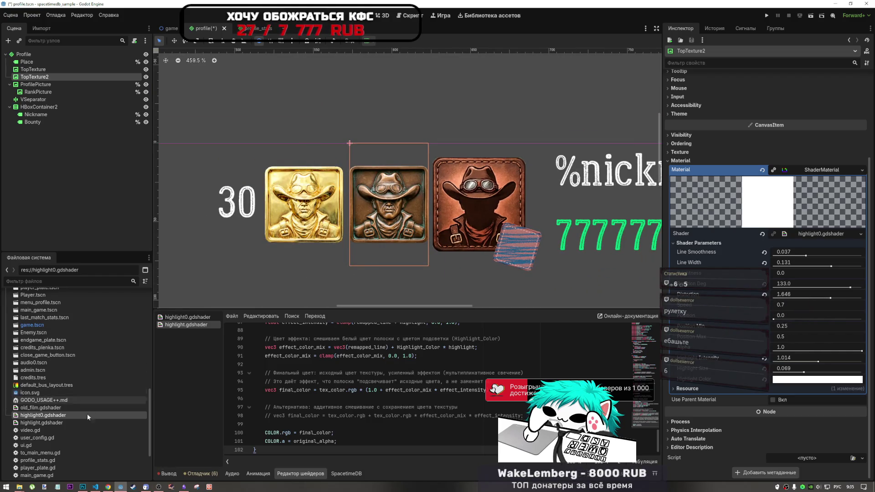
mouse_move(52, 423)
mouse_down()
mouse_move(369, 374)
mouse_move(806, 237)
mouse_up()
scroll(408, 224, up, 6)
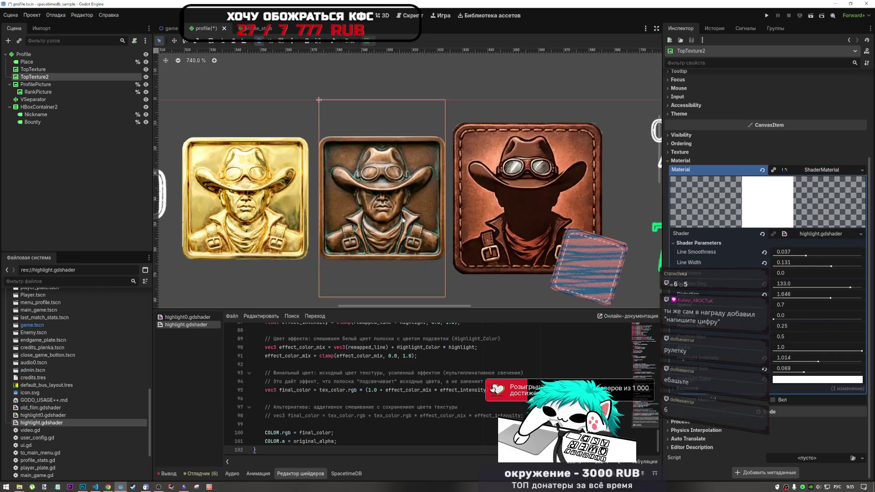
scroll(408, 226, down, 6)
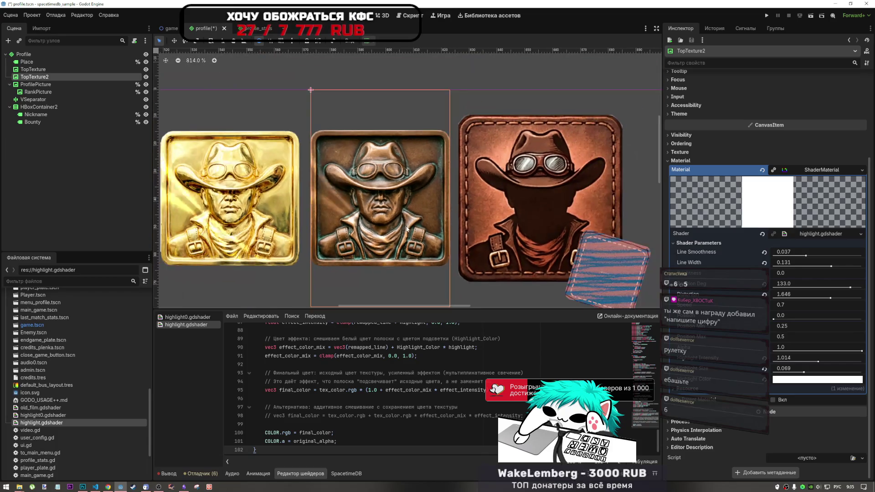
scroll(431, 198, up, 10)
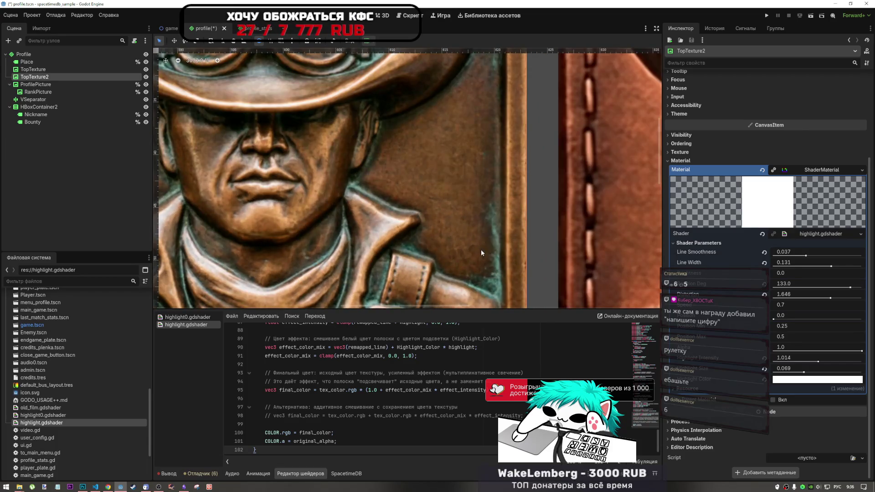
scroll(480, 250, down, 9)
scroll(473, 243, down, 3)
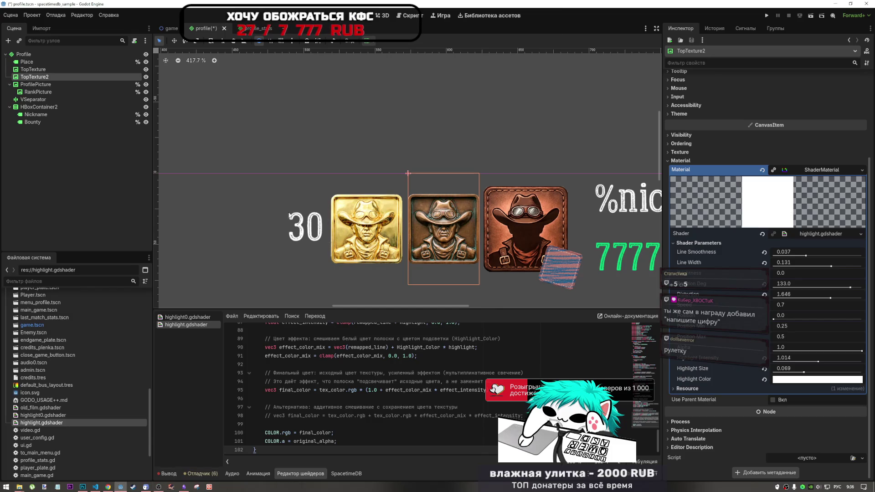
click(108, 486)
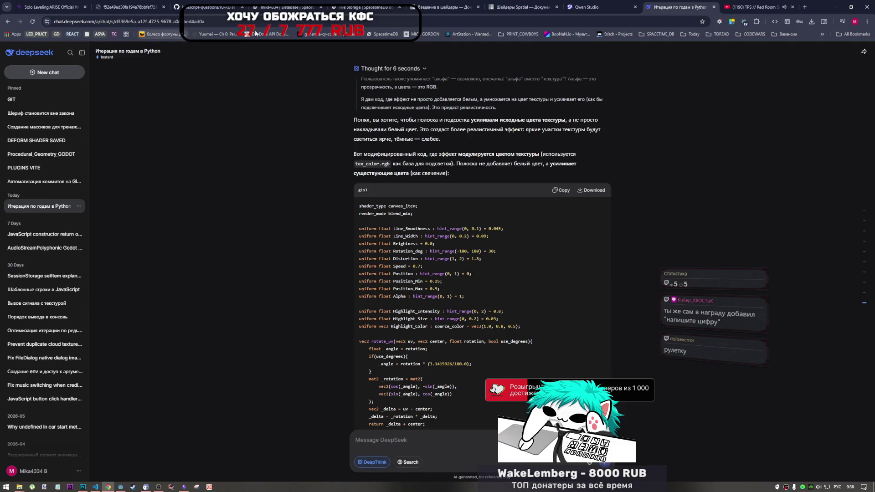
Open the RandStuff fortune wheel bookmark in a new tab and switch to it
middle_click(162, 35)
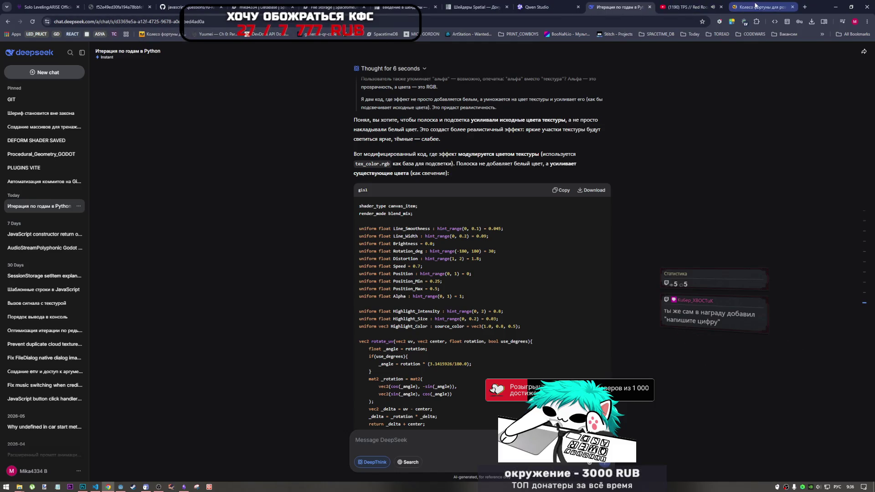
click(754, 7)
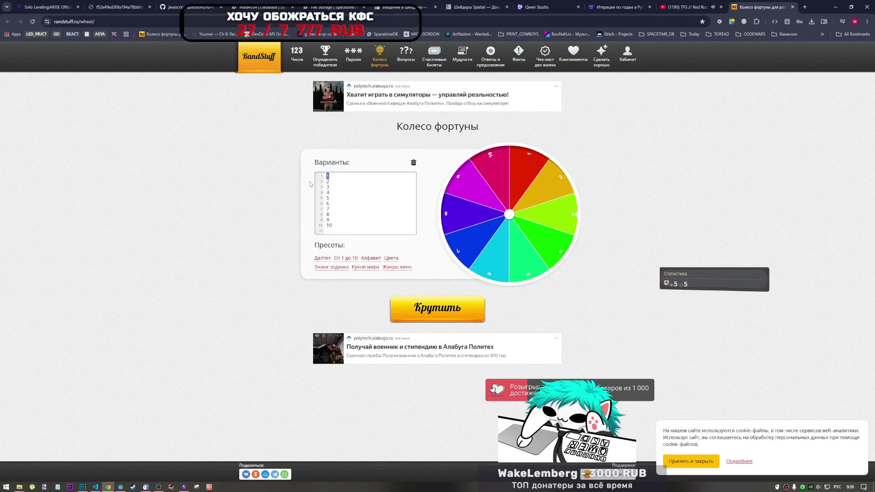
Replace the wheel's numbered options with alternating БАН and ВЫКЛ lines
drag(332, 226, 320, 173)
key(BackSpace)
text(БАН)
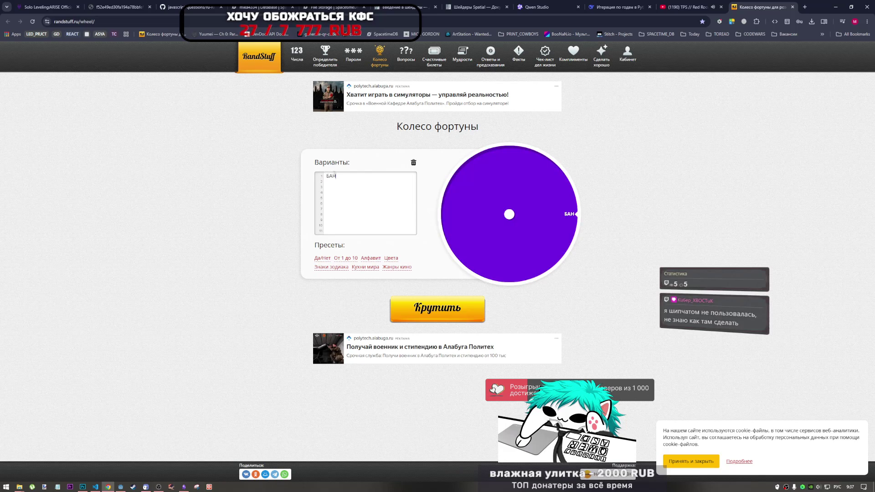
key(Return)
text(ВЫКЛ)
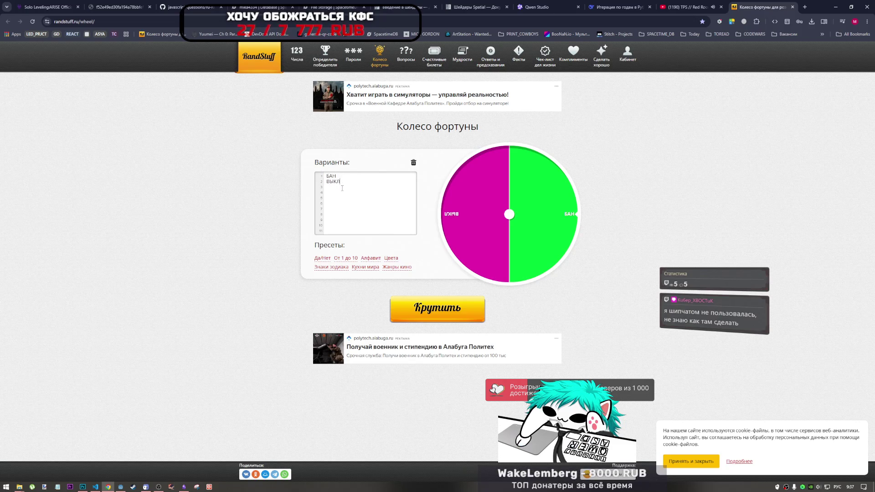
text( БАН ВЫКЛ БАН ВЫКЛ)
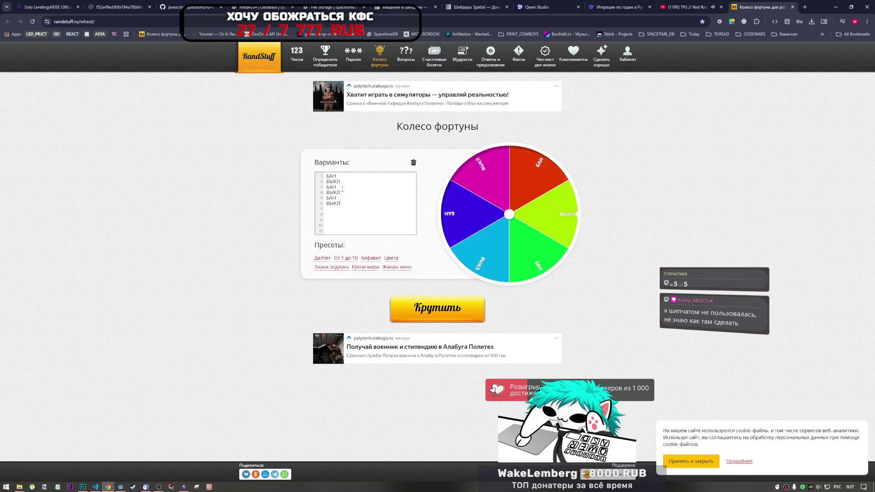
Paste more БАН/ВЫКЛ pairs, spin the wheel to land on ВЫКЛ, and return to Godot
text(БАН ВЫКЛ)
key(Return)
key(ctrl+v)
key(ctrl+v)
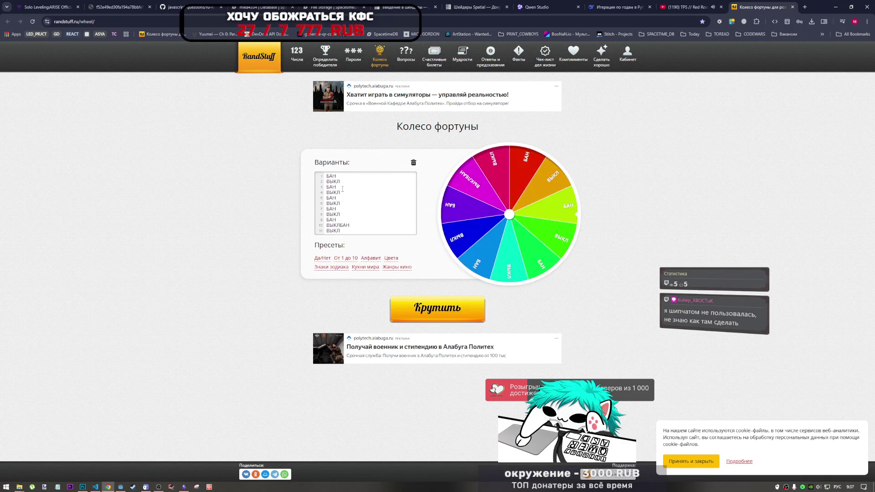
text(БАН ВЫКЛ)
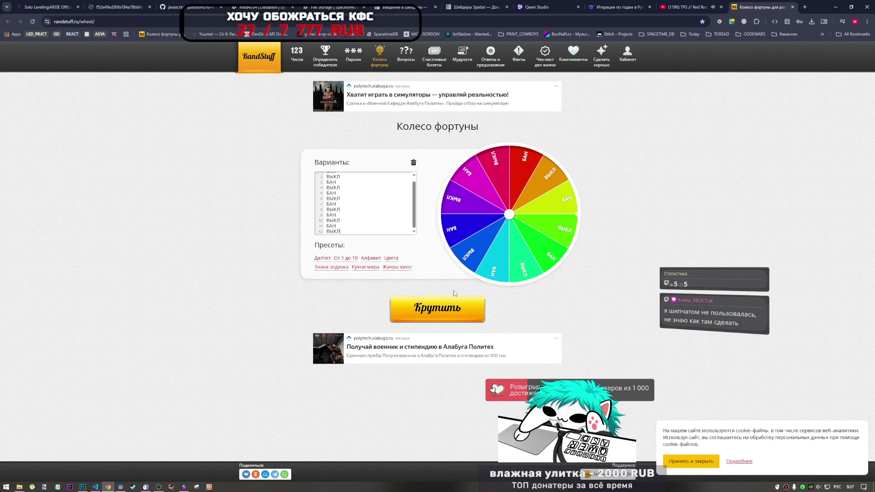
click(476, 309)
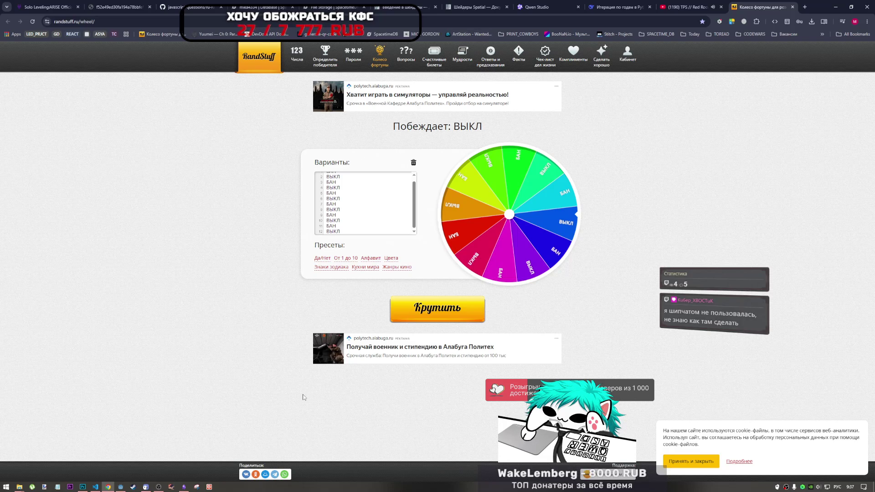
click(120, 487)
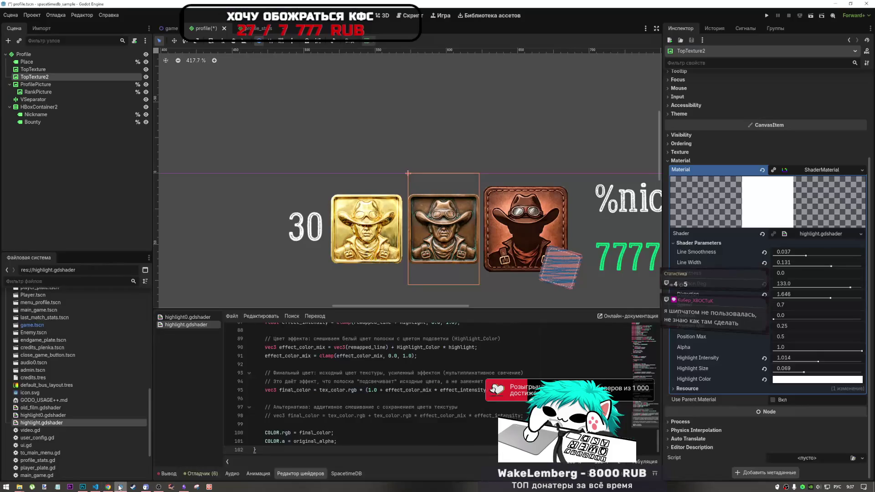